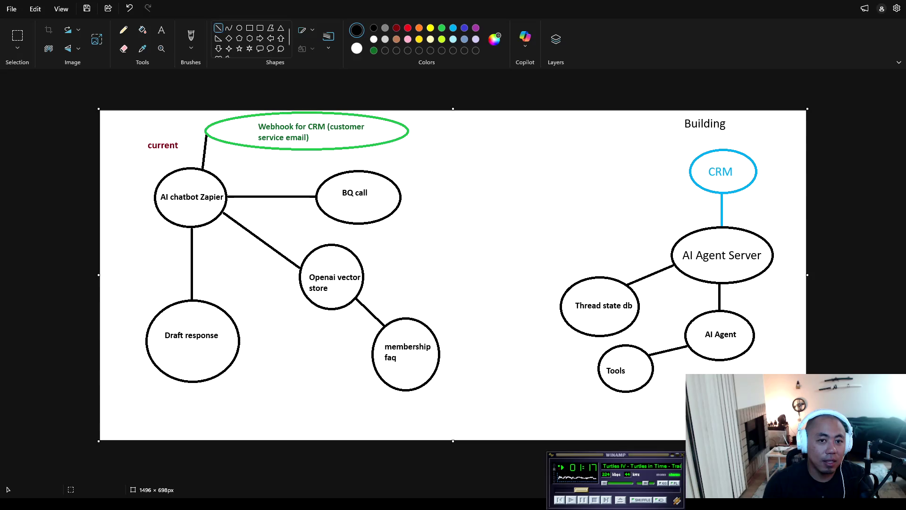
Step: Open a blank Untitled Notepad note over the Paint workflow diagram
click(362, 491)
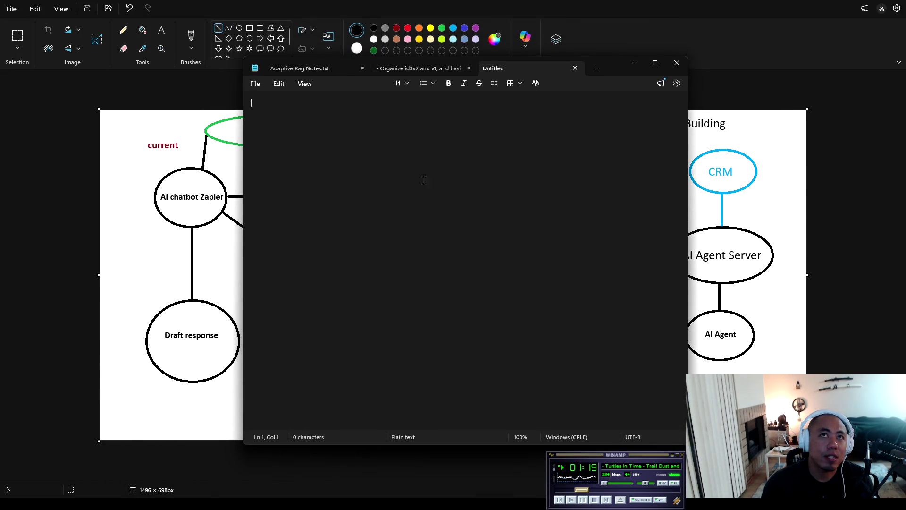
Step: Write the refund scenario: 2x bad sushi items, $37 loyalty points, customer wants a card refund instead
text(cust)
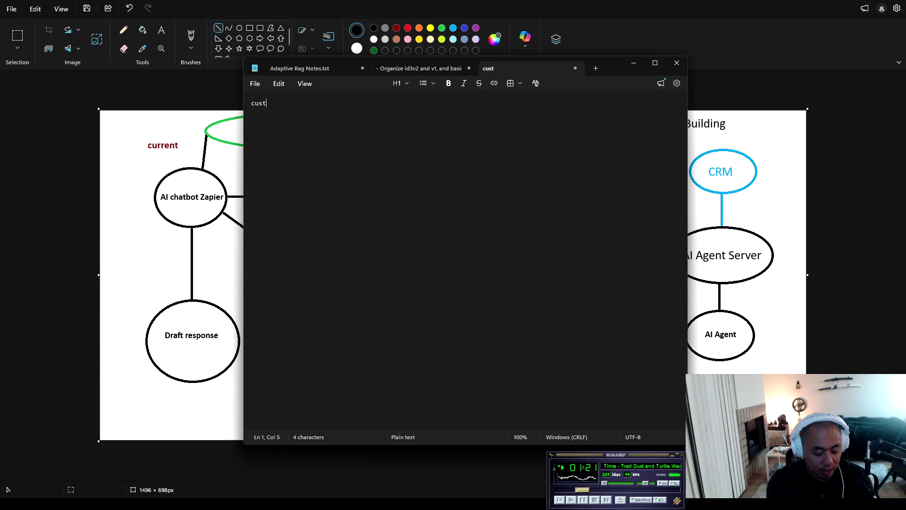
text(omer inquires that )
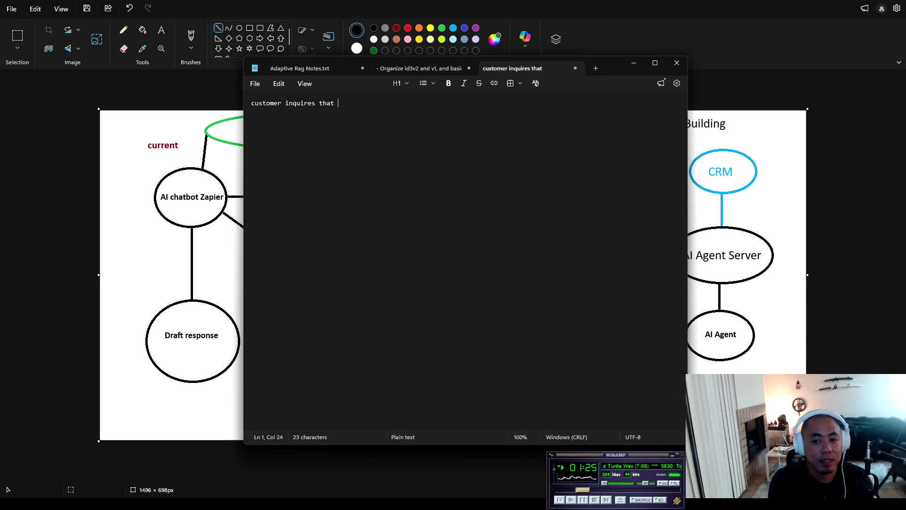
text(they )
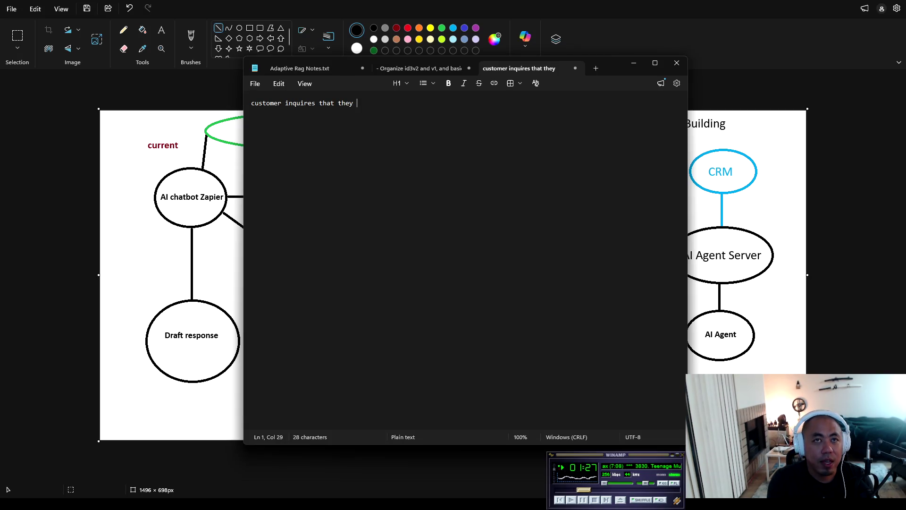
text(received a refu)
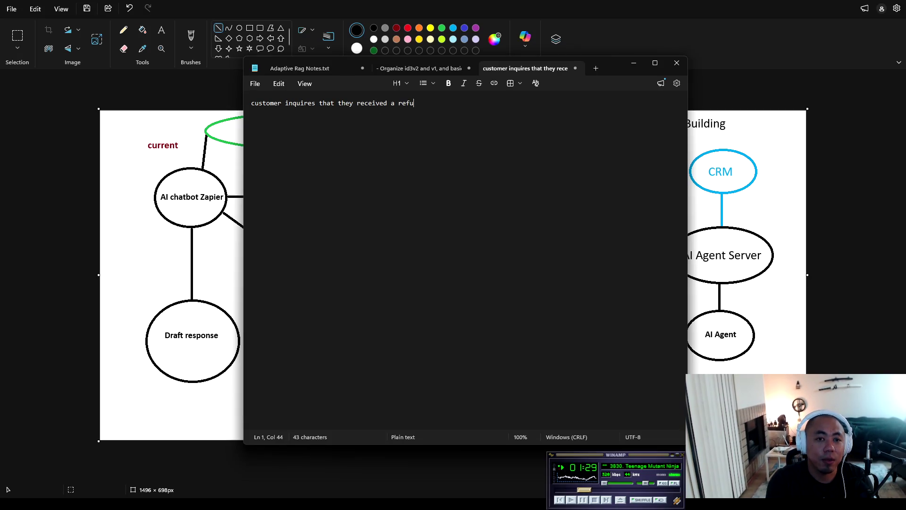
text(nd for sushi)
key(BackSpace)
key(BackSpace)
key(BackSpace)
text(2x )
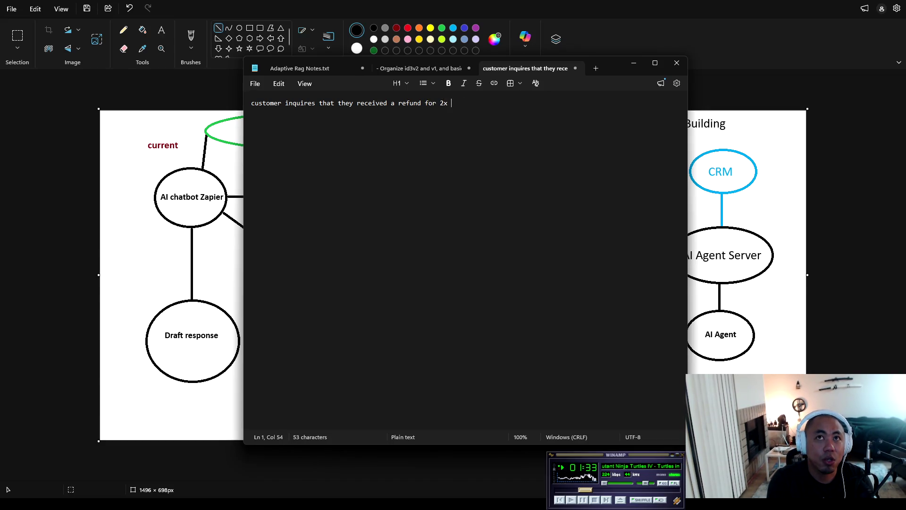
text(sushi it)
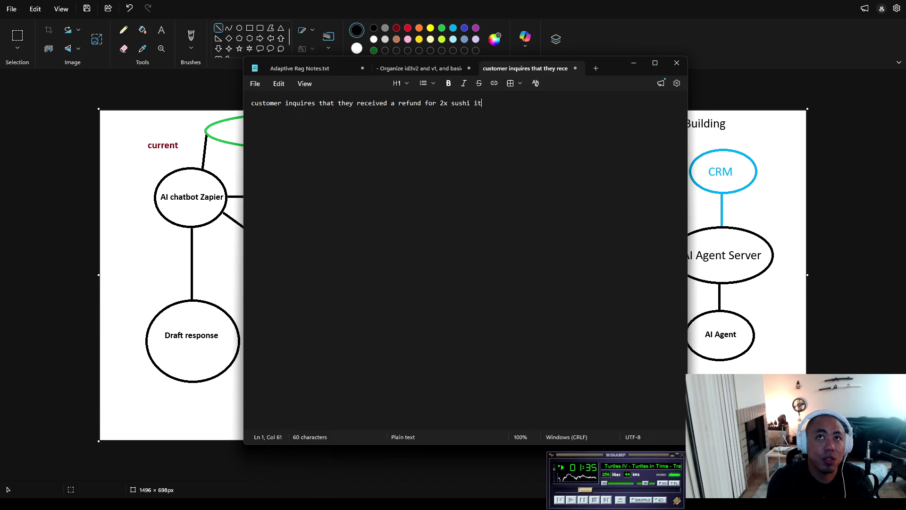
text(ems that went bad, and so the cashier gave them )
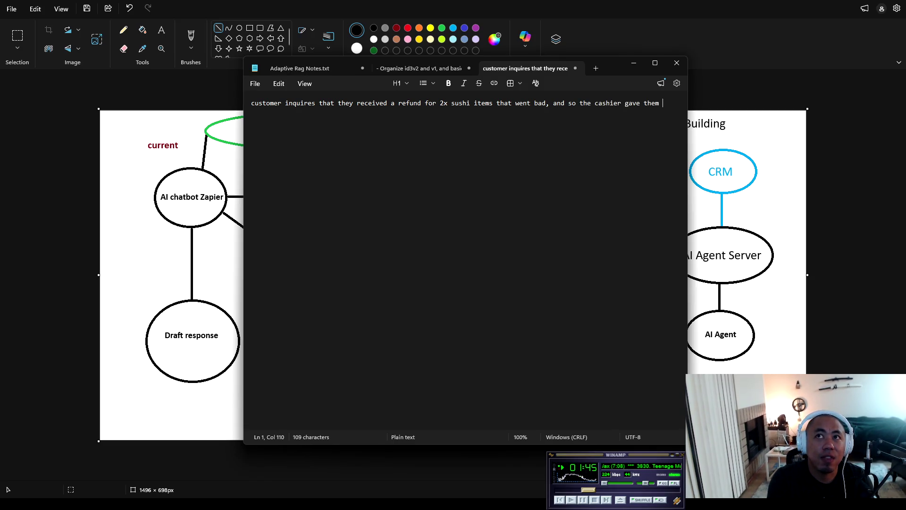
text(loy)
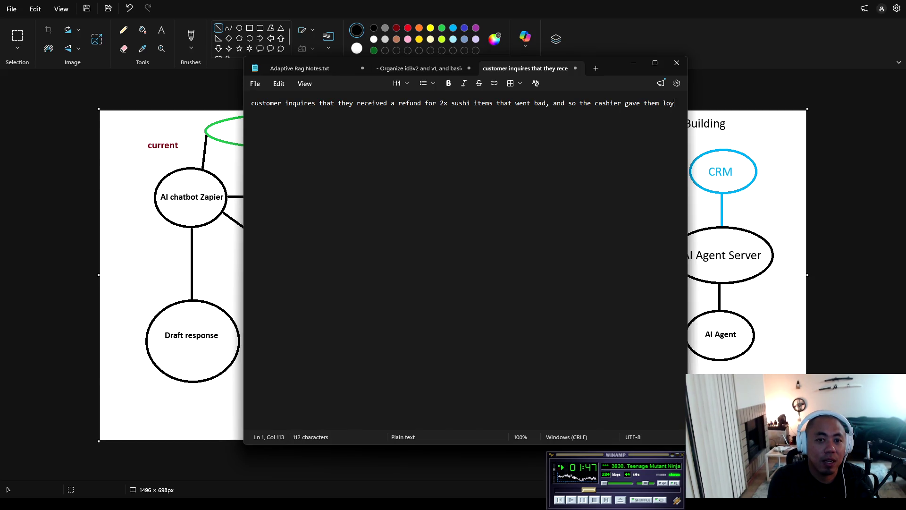
text(alty points on t)
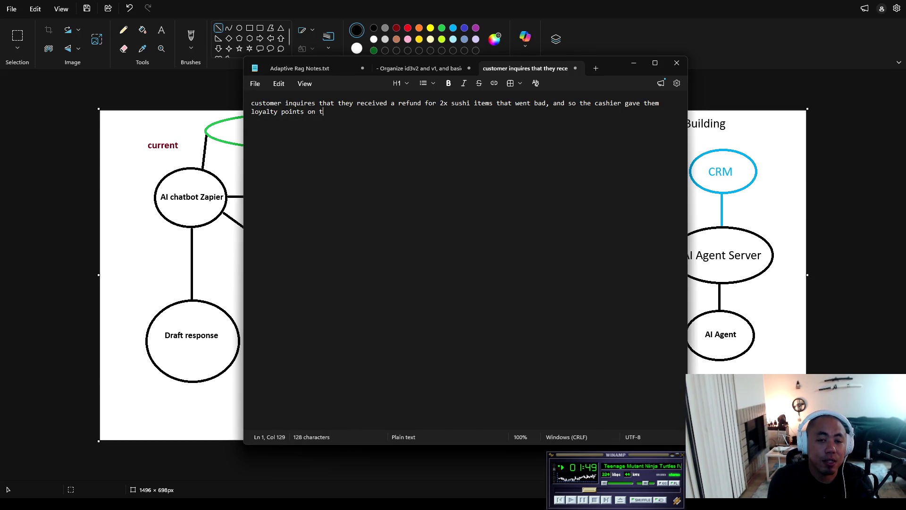
text(heir account )
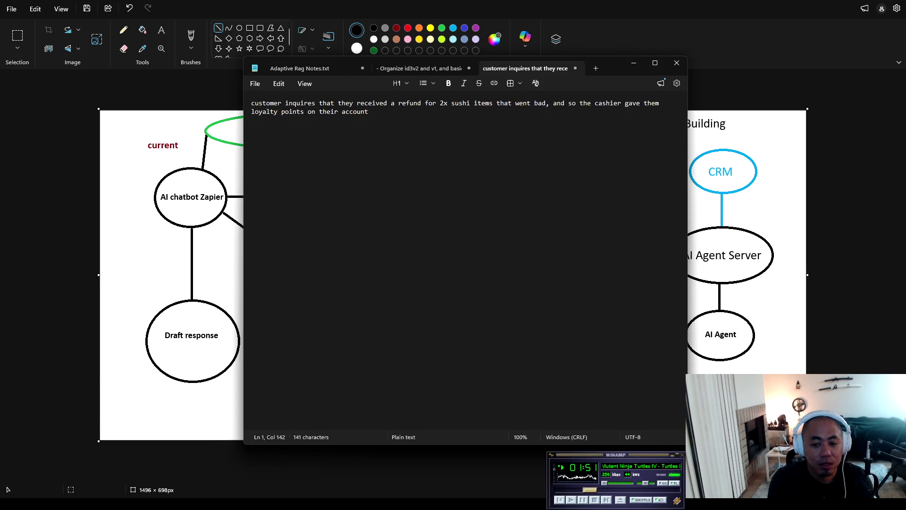
text(= )
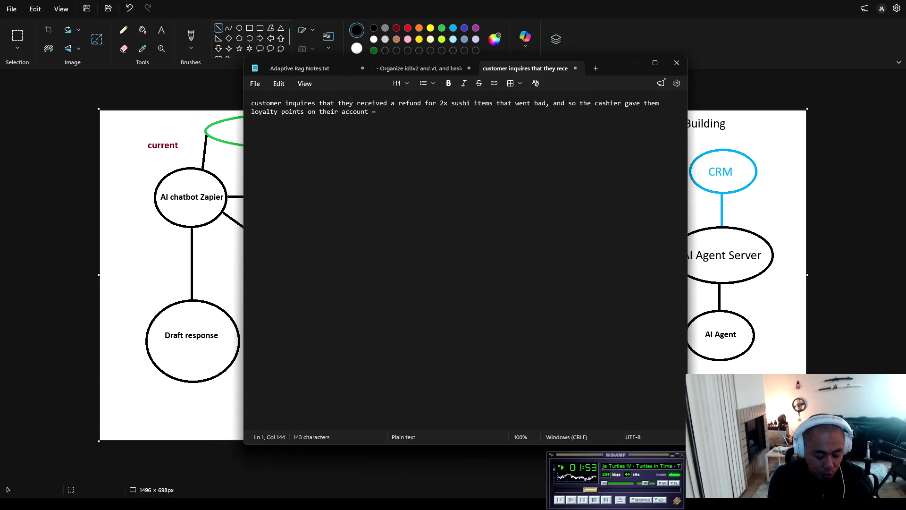
text($)
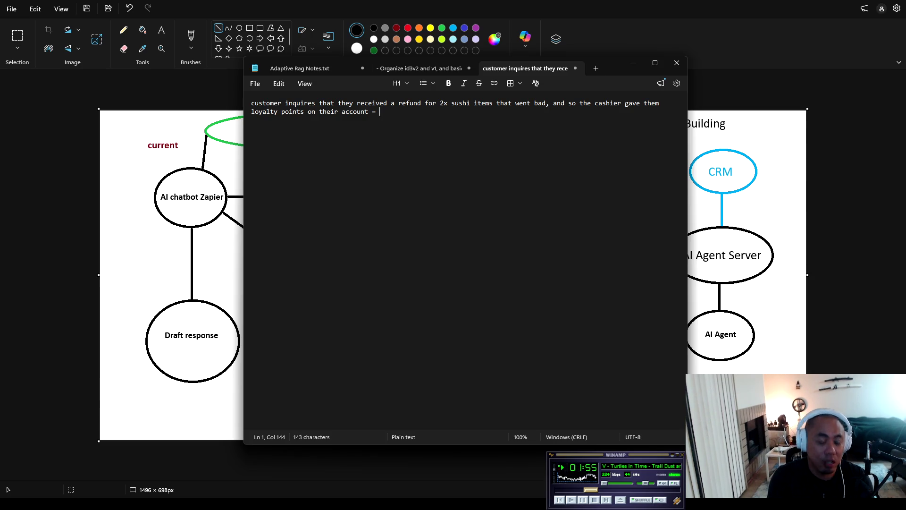
text(37)
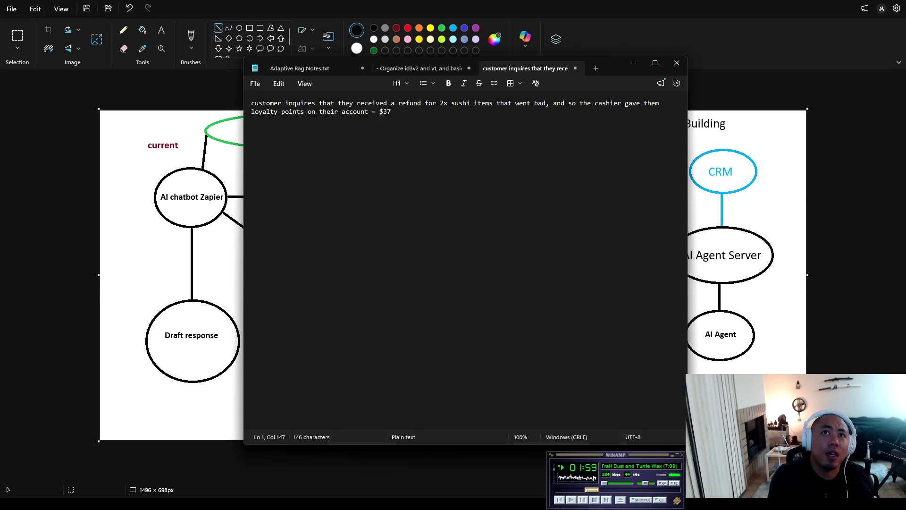
text(. The )
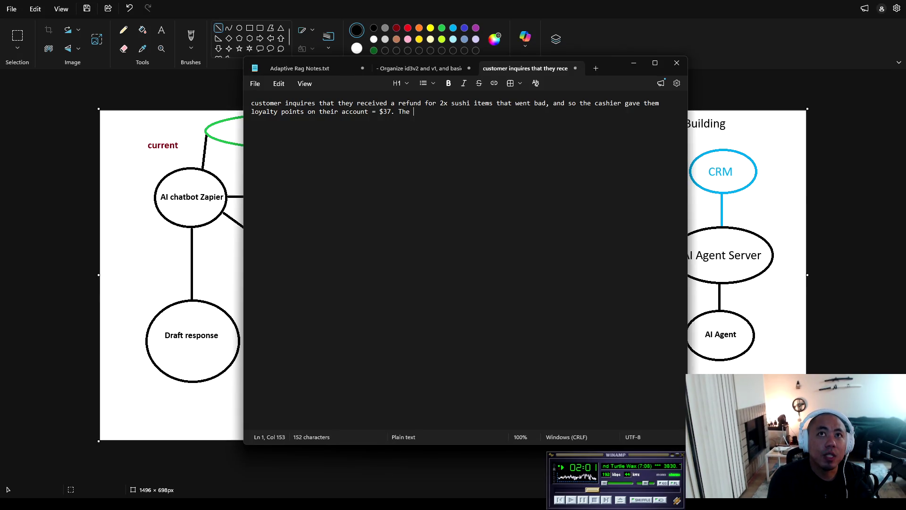
text(customer says)
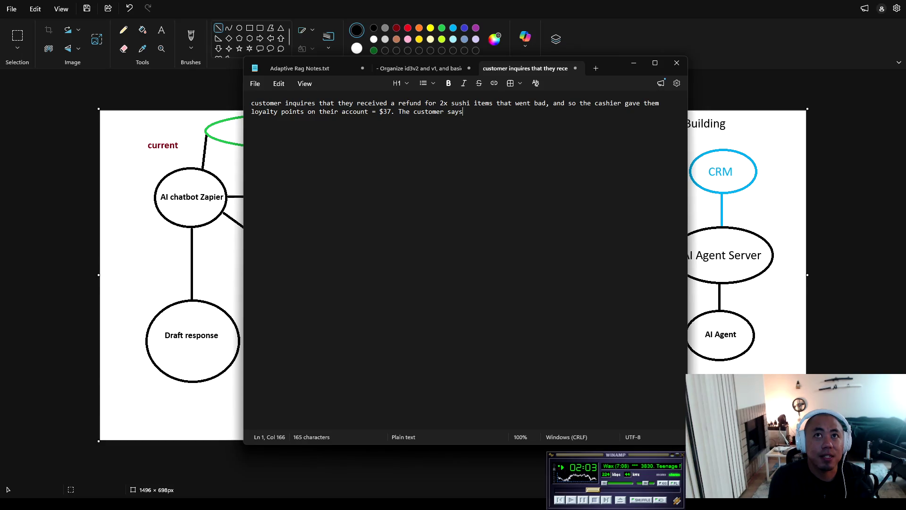
text( that they can)
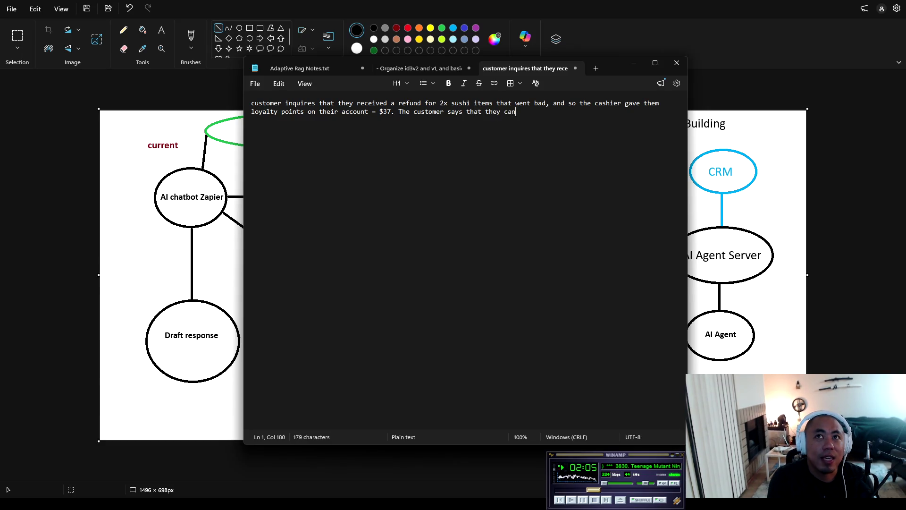
text('t access the)
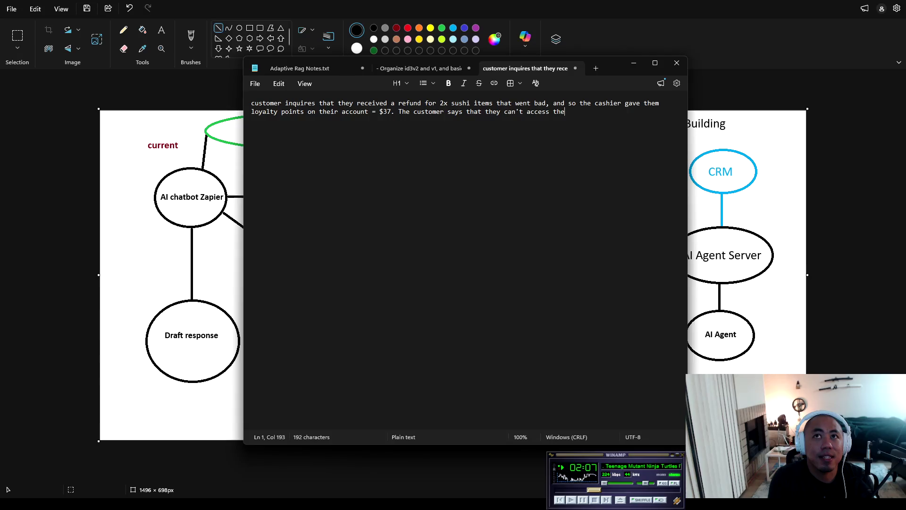
text(ir account becau)
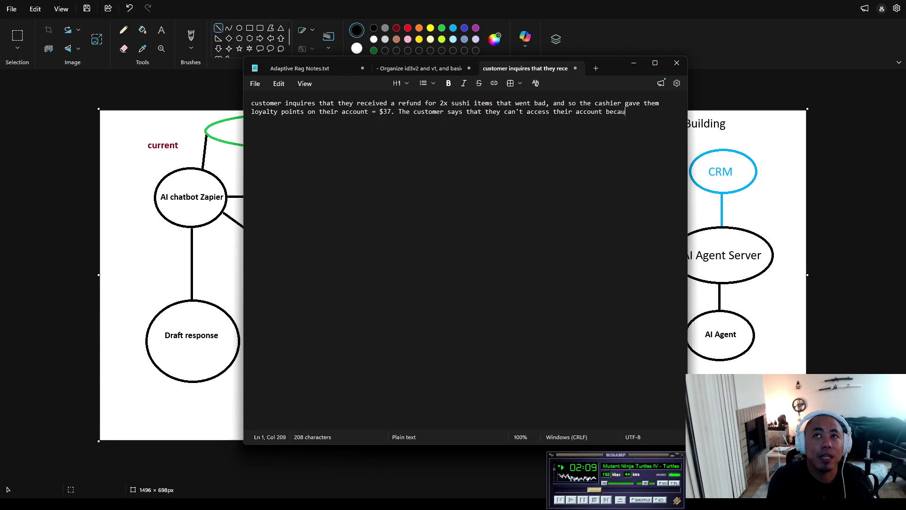
text(se their me)
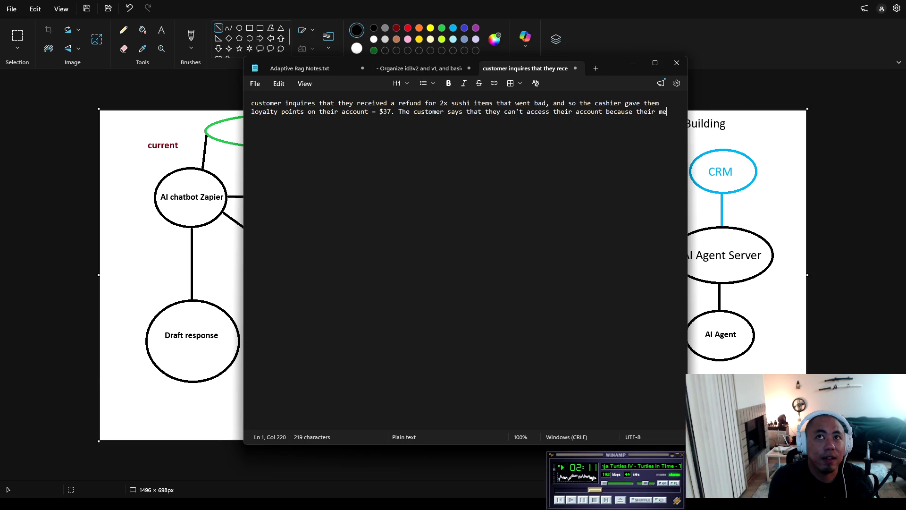
text(mbership expired)
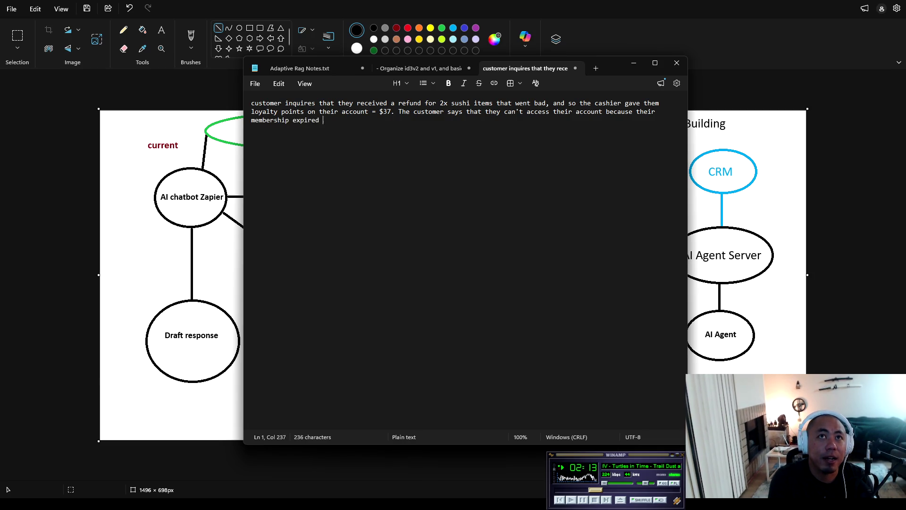
text(. So they sh)
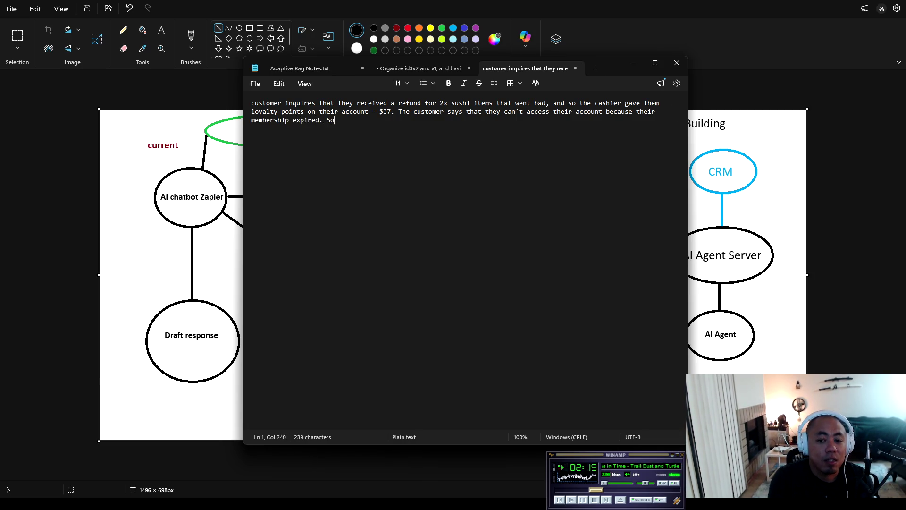
key(BackSpace)
key(BackSpace)
text(would l)
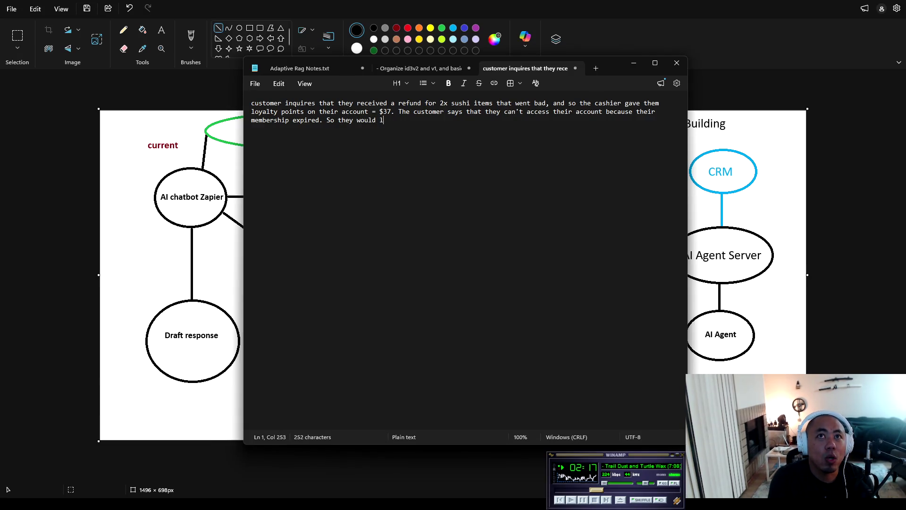
text(ike a actual refund back to the )
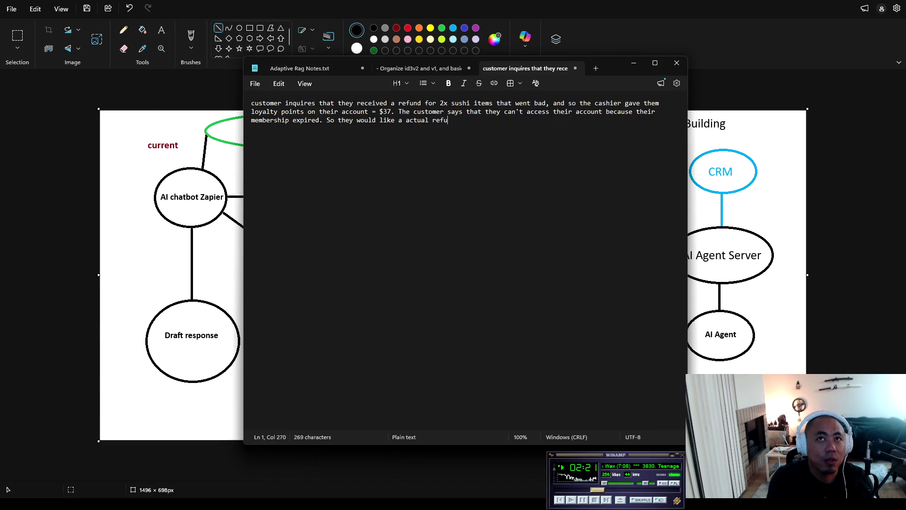
text(card instead. )
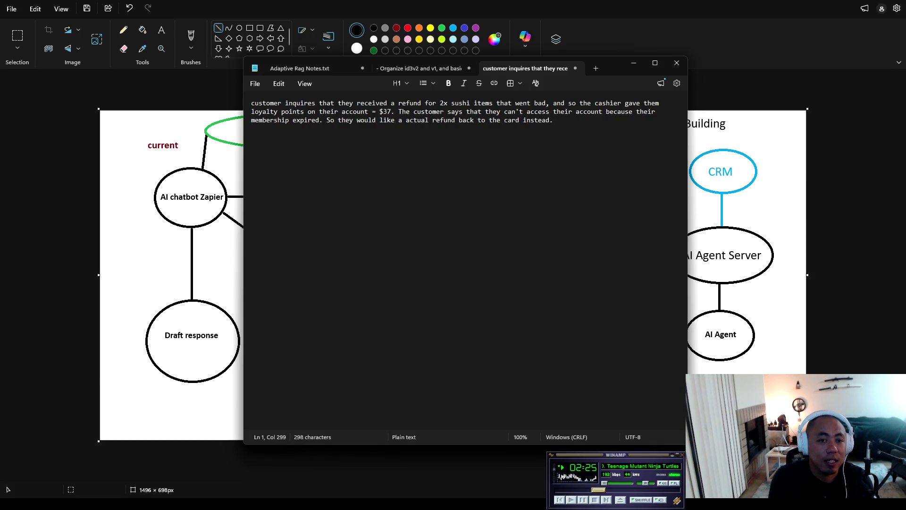
text(P)
key(BackSpace)
key(BackSpace)
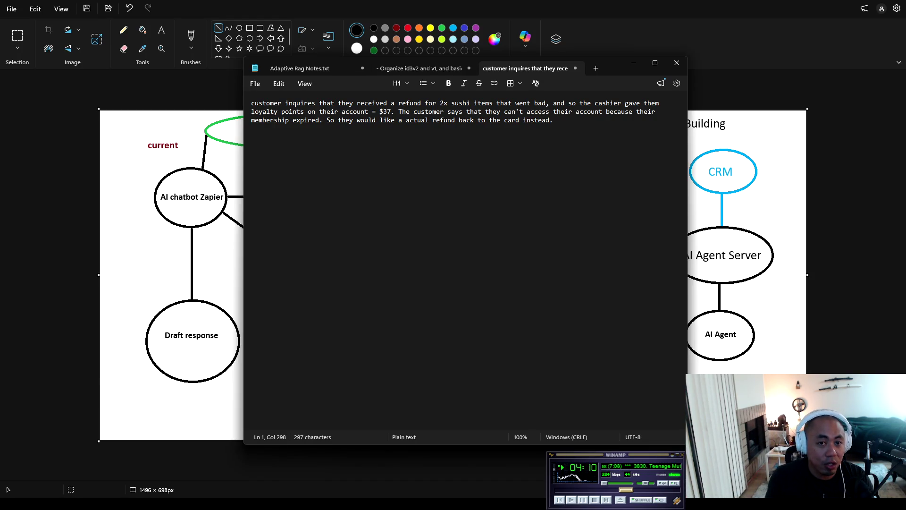
Step: Select and deselect the finished refund note, then bring the workflow diagram forward
mouse_move(566, 139)
mouse_down()
mouse_move(448, 111)
mouse_move(238, 83)
mouse_up()
click(566, 139)
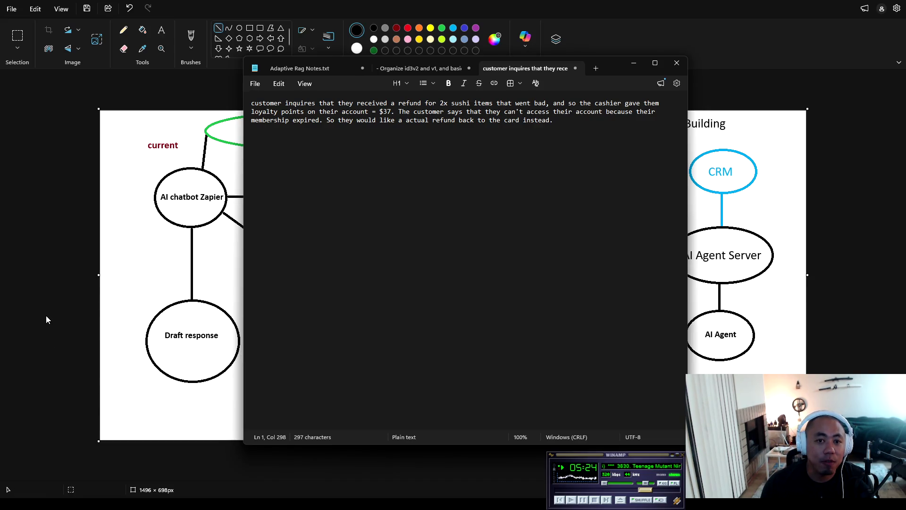
click(724, 335)
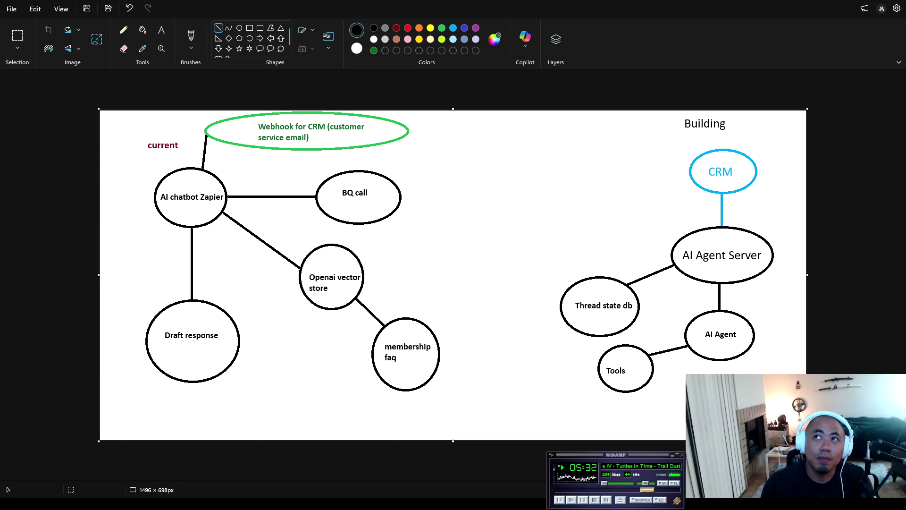
Step: Take the diagram off full screen, return to the refund note and add blank lines below it
key(super+Down)
key(alt+Tab)
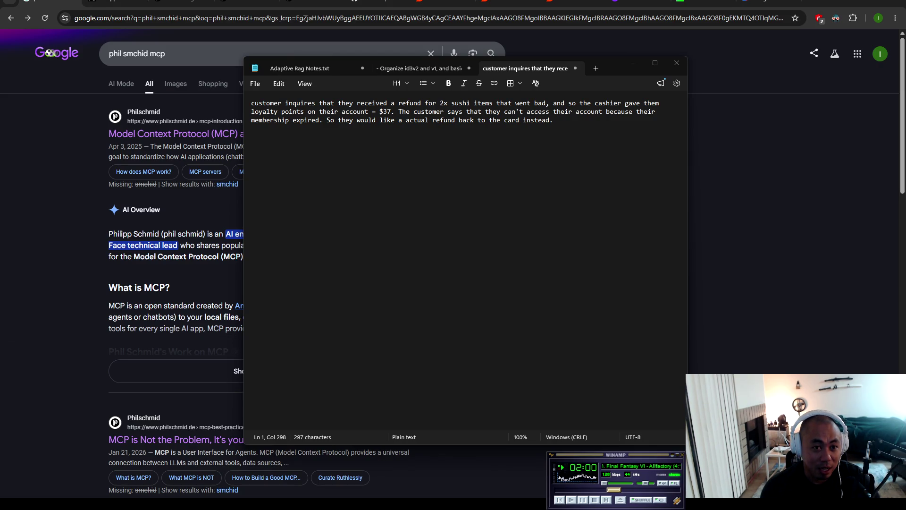
key(Return)
key(Return)
key(Return)
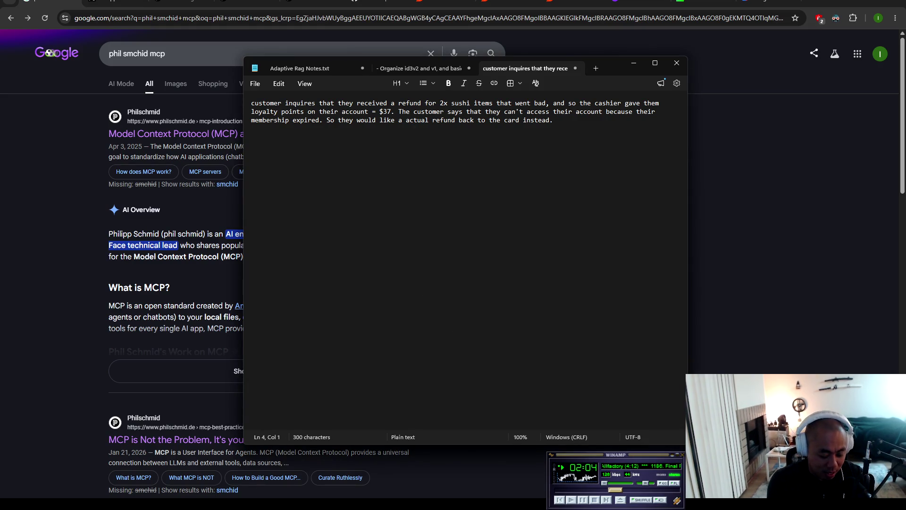
Step: Write 's13 current setup: 1 bar 14.7 psi' with '2.2 bar' on the next line
text(s13 cur)
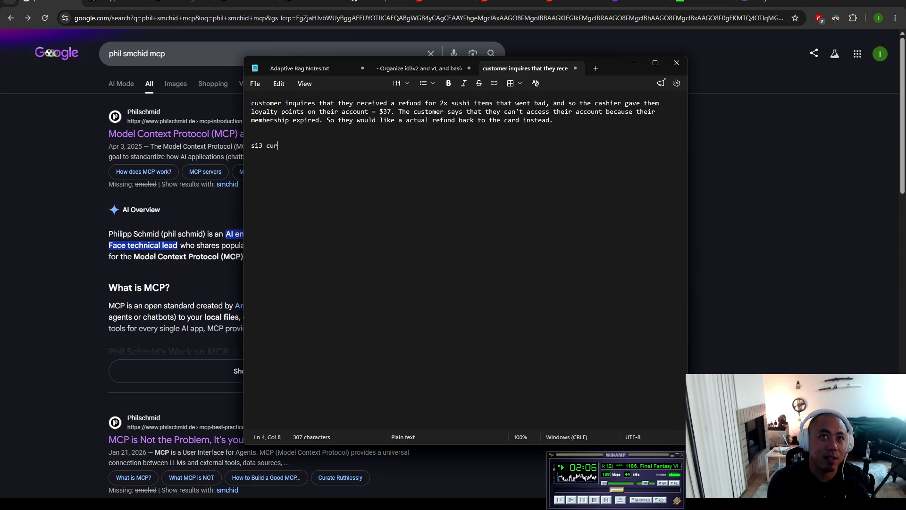
text(rent setup)
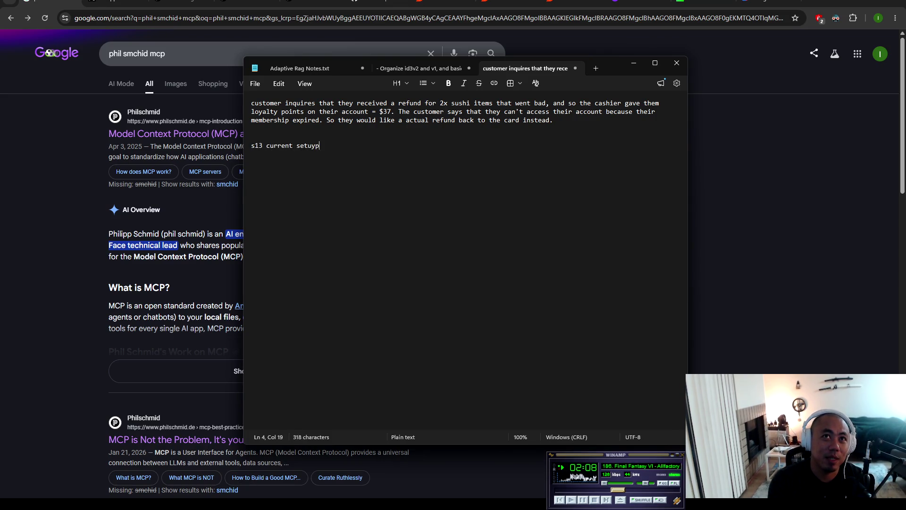
text(: )
text(1 bar )
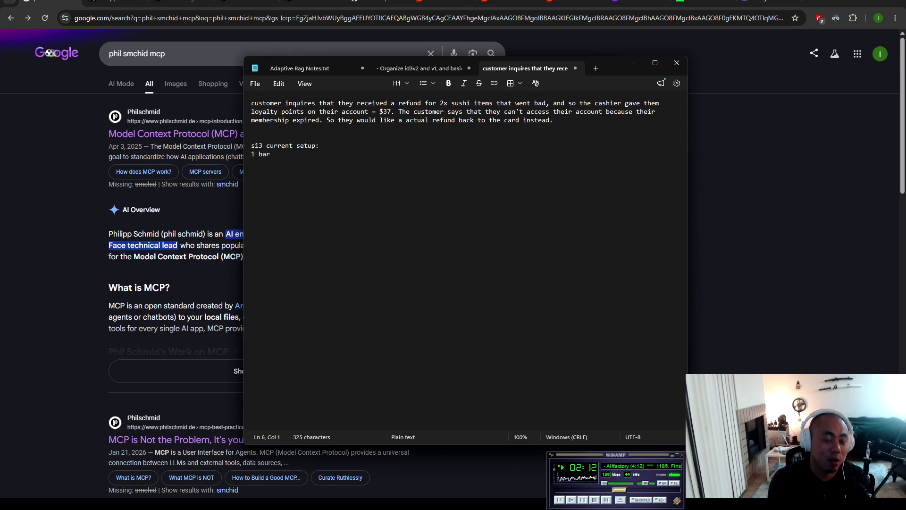
text(14.7 psi)
key(Return)
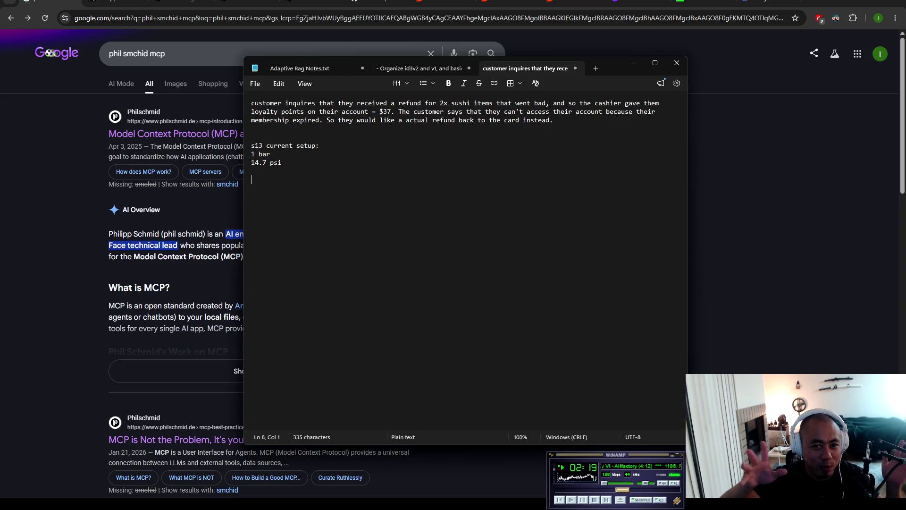
text(2.2 bar)
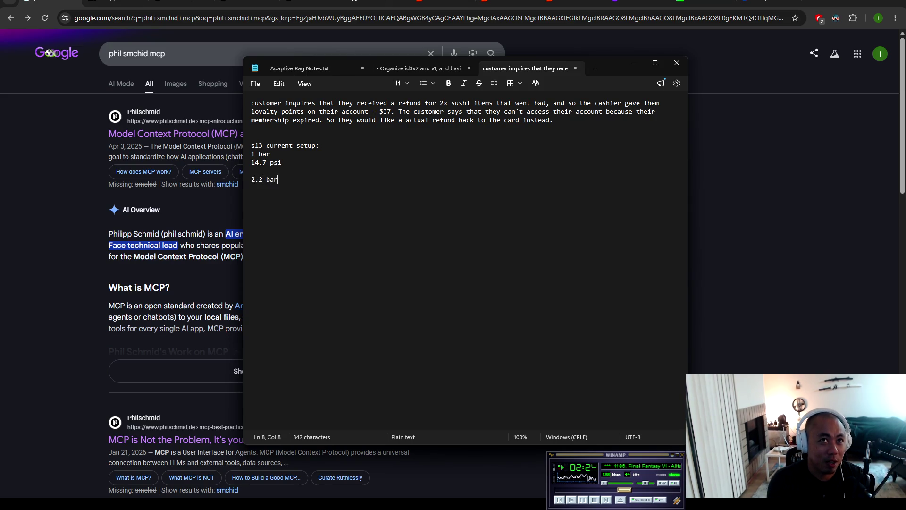
click(79, 234)
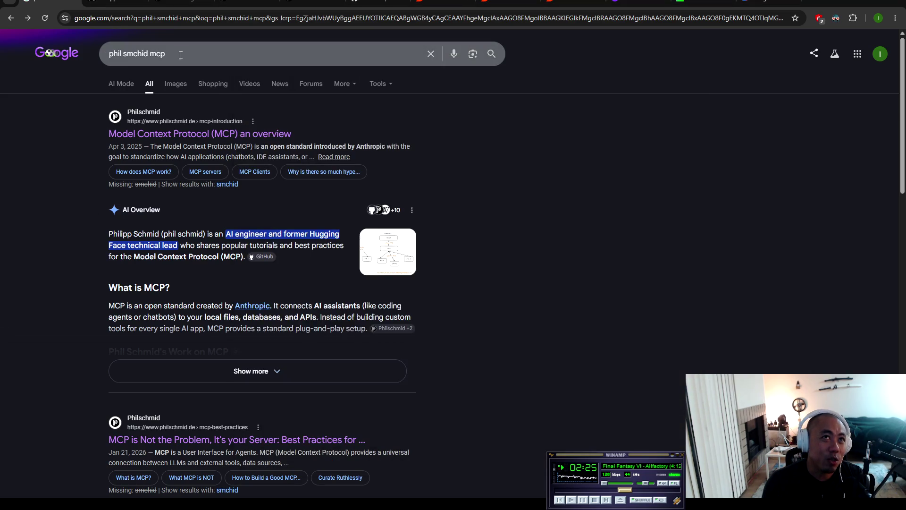
Step: Search Google for '2.2 bar to psi' (31.9083 psi) and return to the notes
click(190, 56)
text(2)
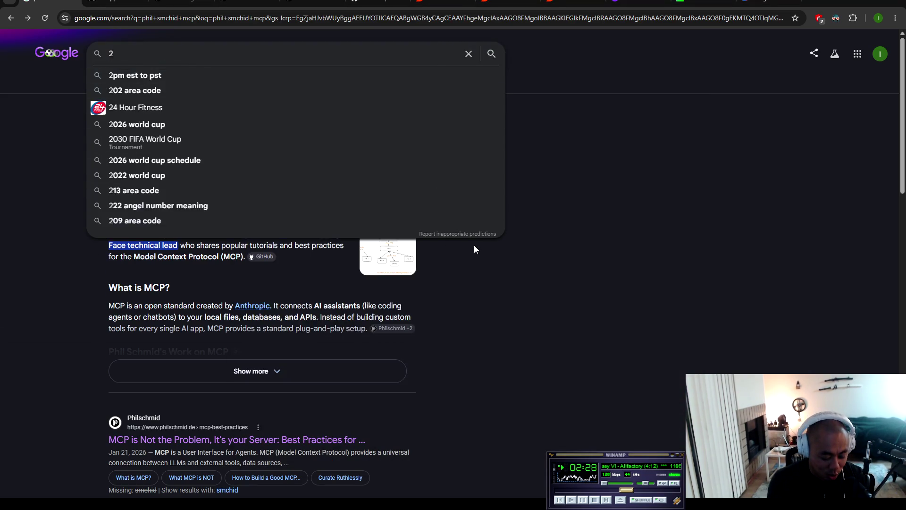
text(.2 bar to psi)
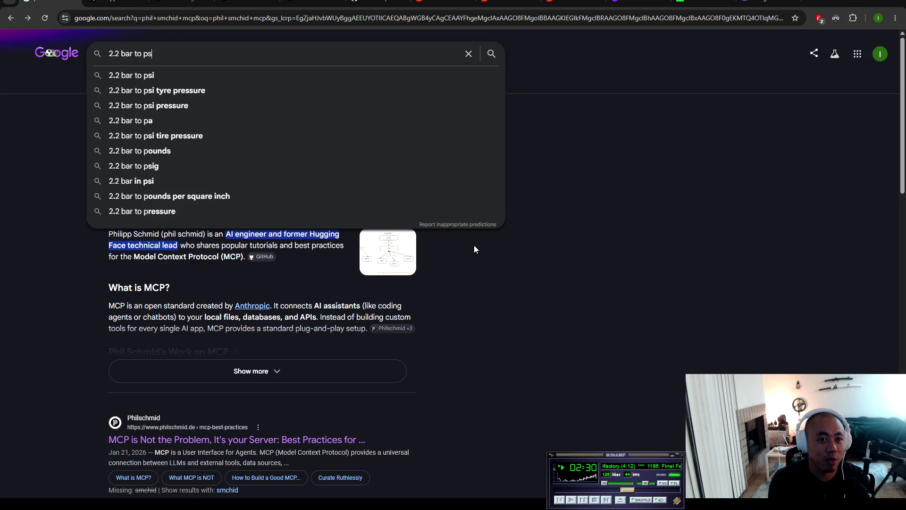
key(Return)
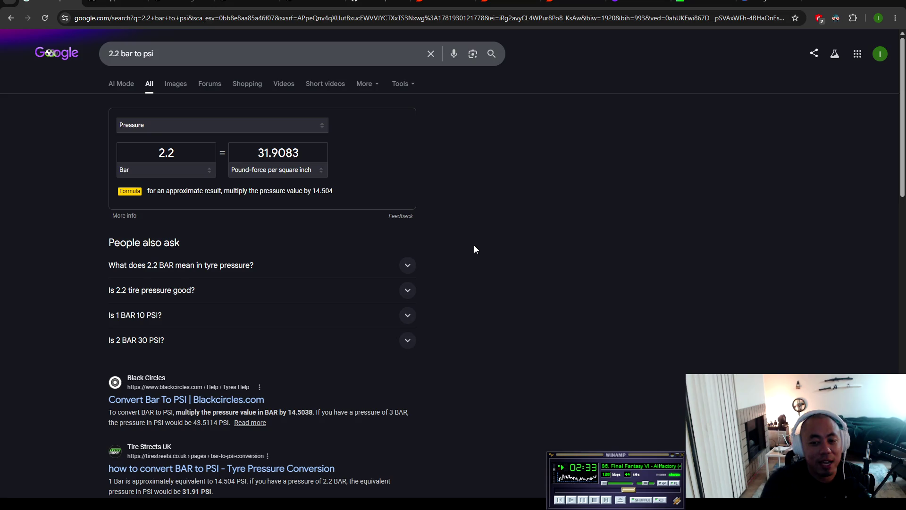
key(alt+Tab)
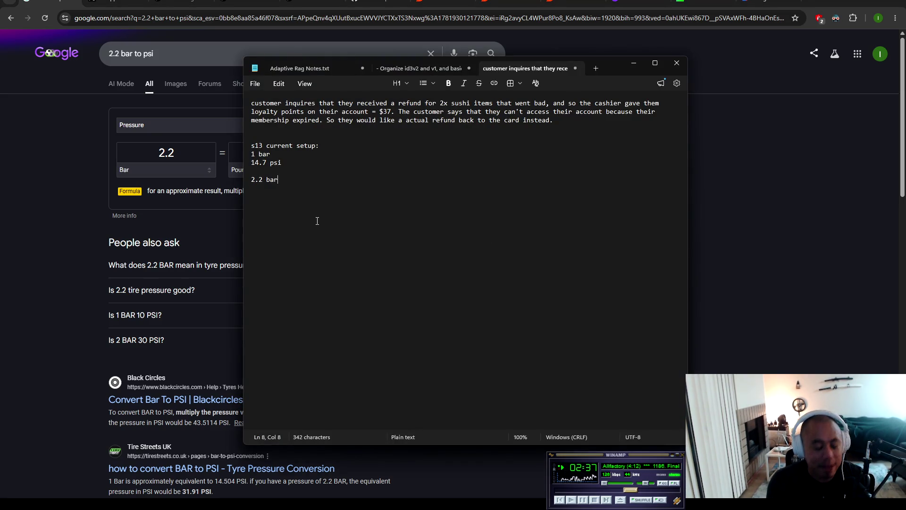
Step: Add an 'overboost' heading with '32 psi' above the 2.2 bar line
key(Return)
key(Up)
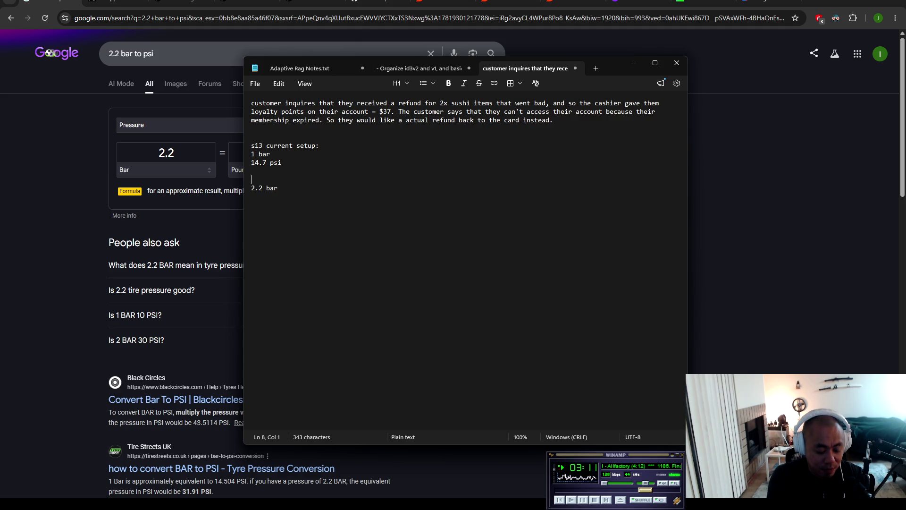
text(32 psi)
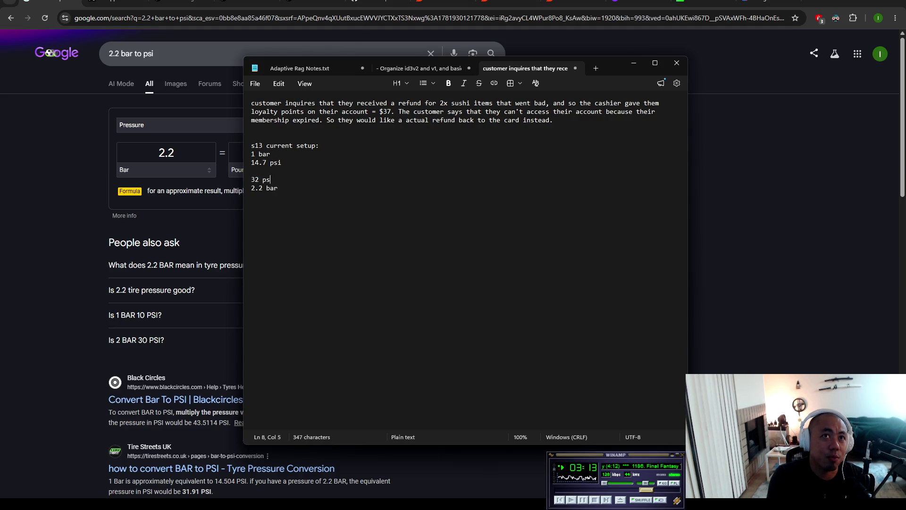
key(Up)
key(Return)
key(Return)
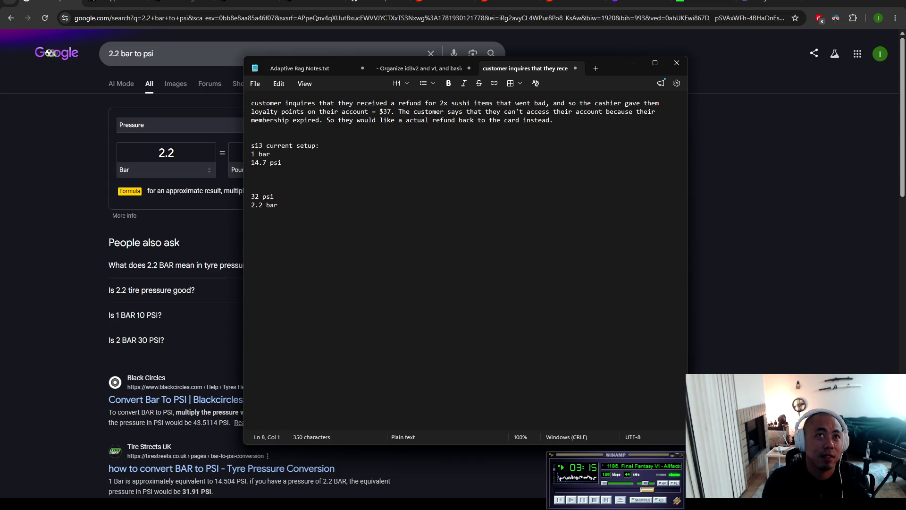
text(overboost)
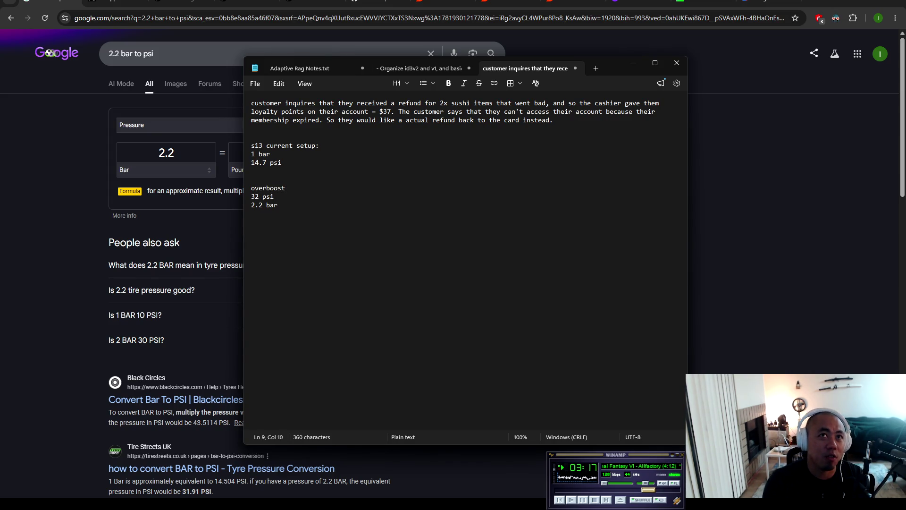
Step: Add '78% fuel injector duty cycle' on a new line after 2.2 bar
click(328, 208)
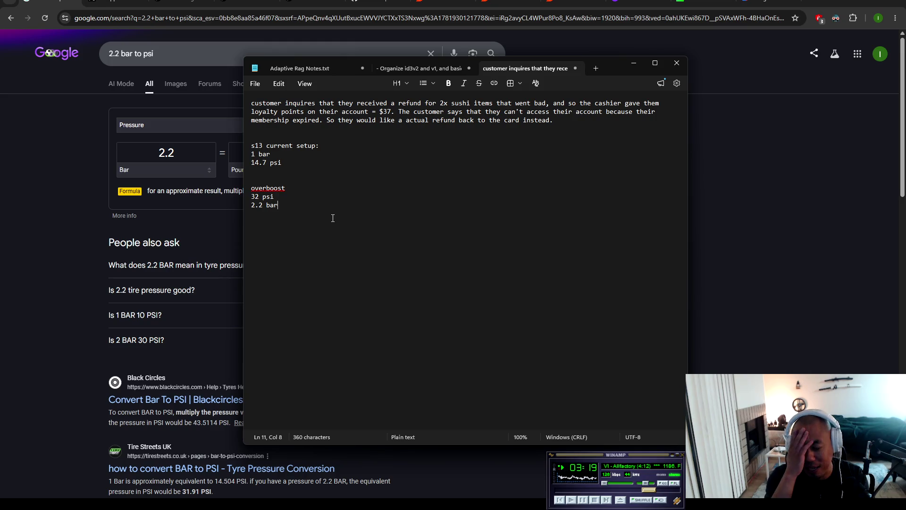
key(Return)
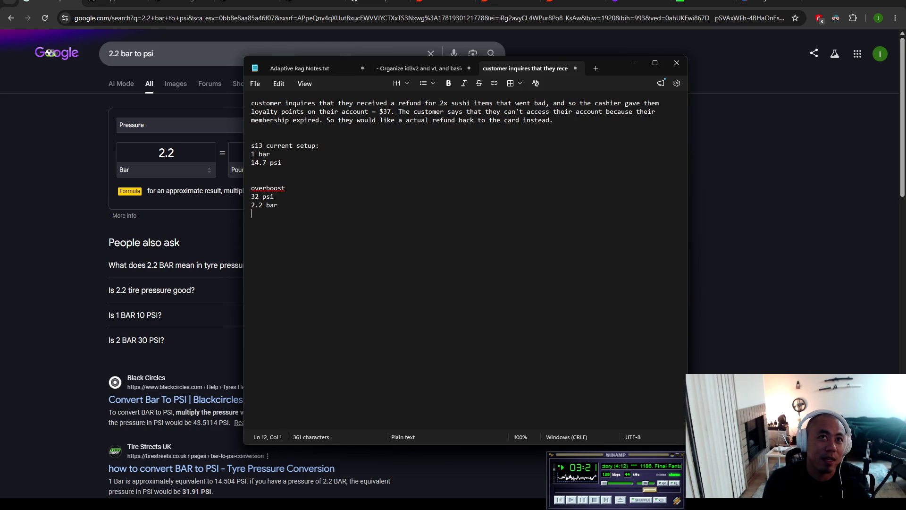
text(80)
key(BackSpace)
key(BackSpace)
text(78)
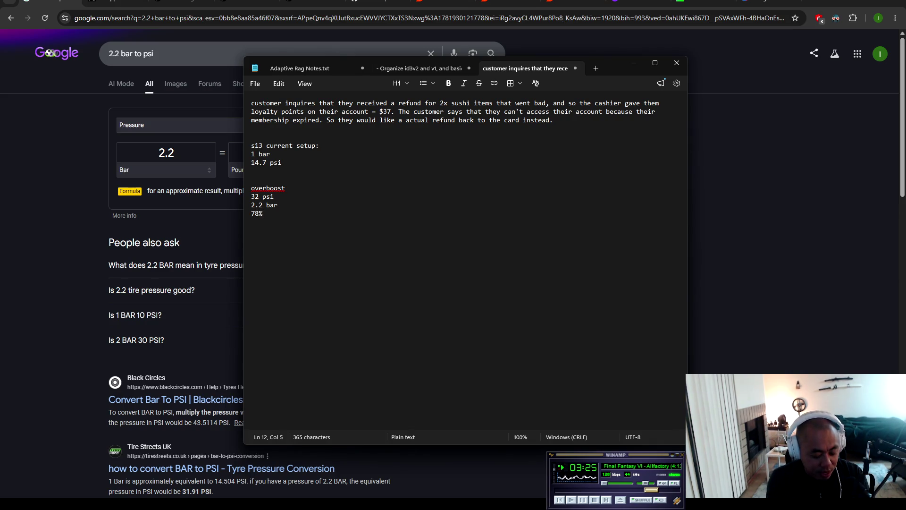
text(fu)
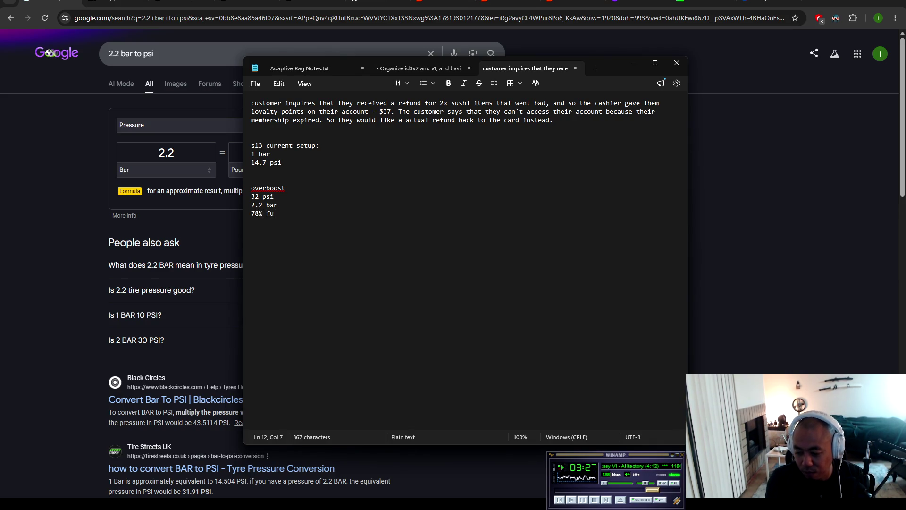
text(el in)
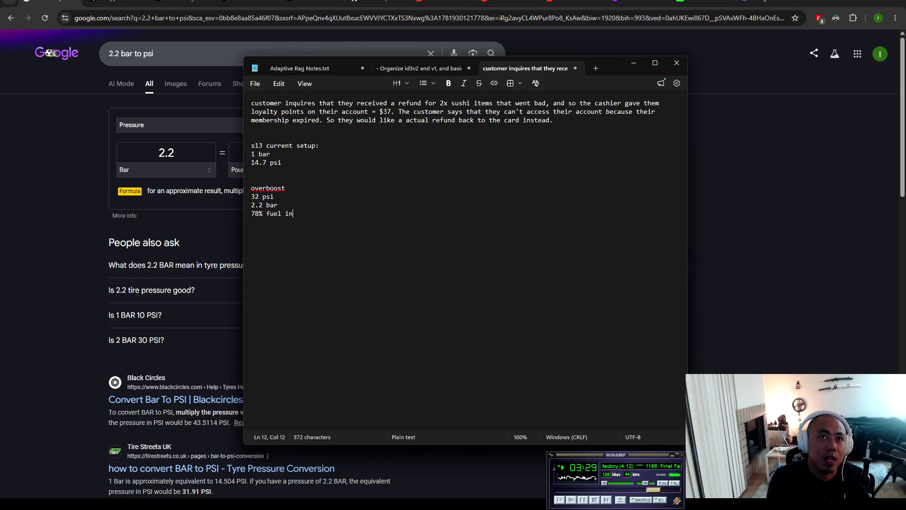
text(jector duty )
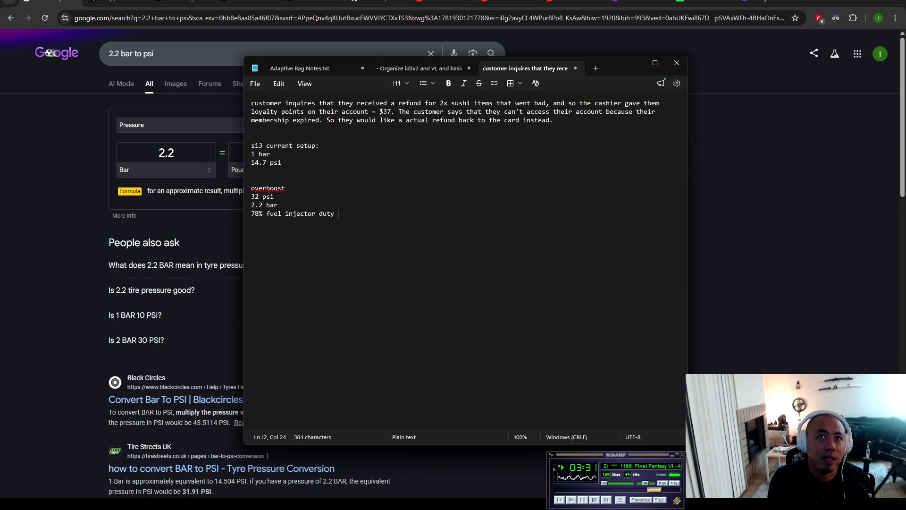
text(cycle)
key(Return)
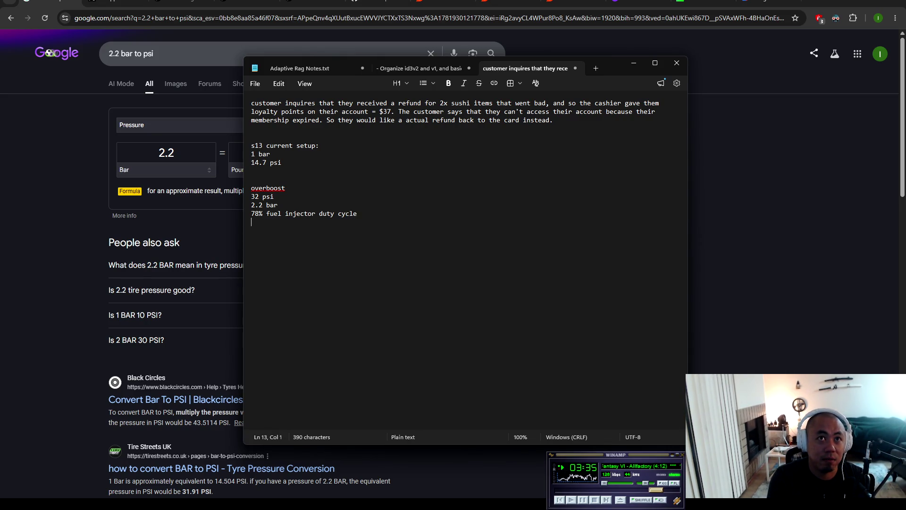
Step: Note '40% injector' under 14.7 psi in the current setup
click(251, 171)
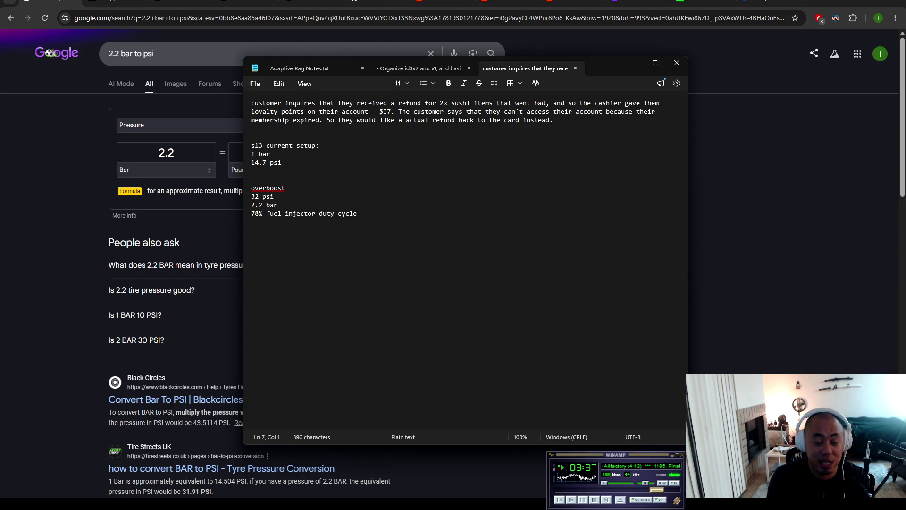
text(4)
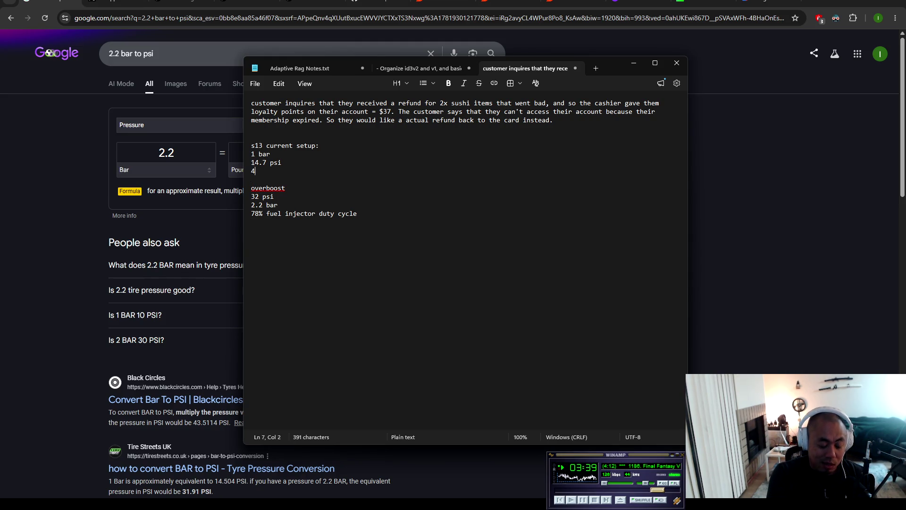
text(0% injector)
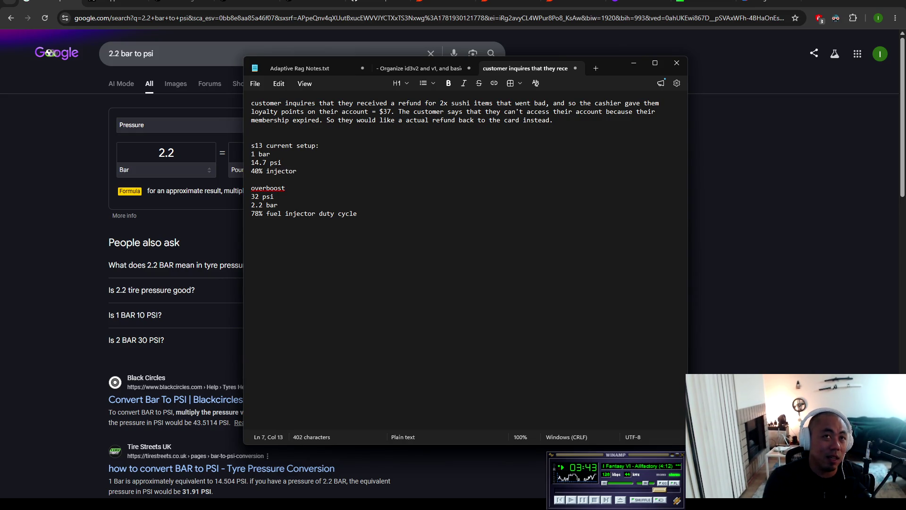
click(365, 220)
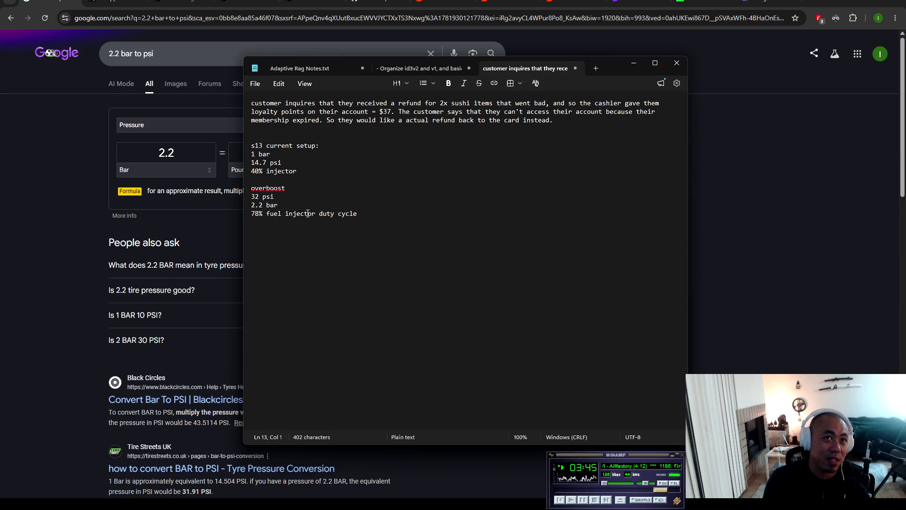
click(310, 171)
Step: Compute 260 × 1.15 = 299 in Calculator, then return to the notes
key(Return)
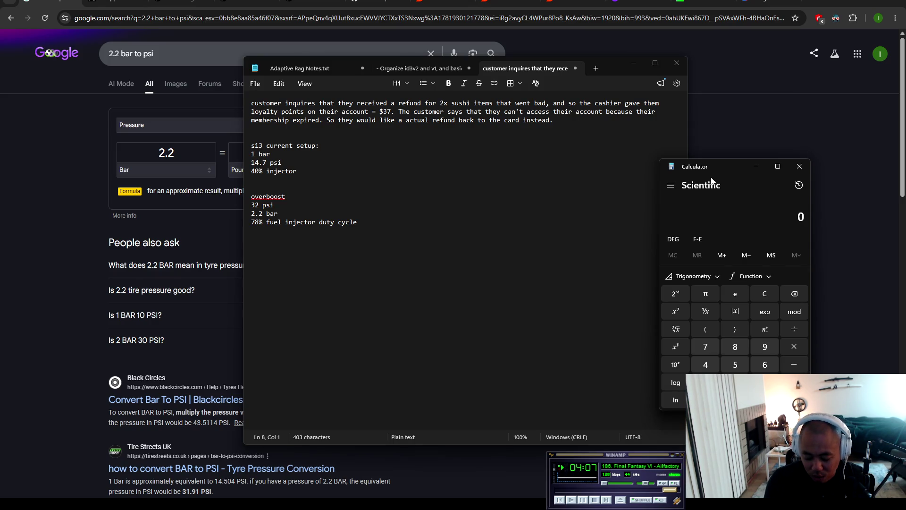
text(260*)
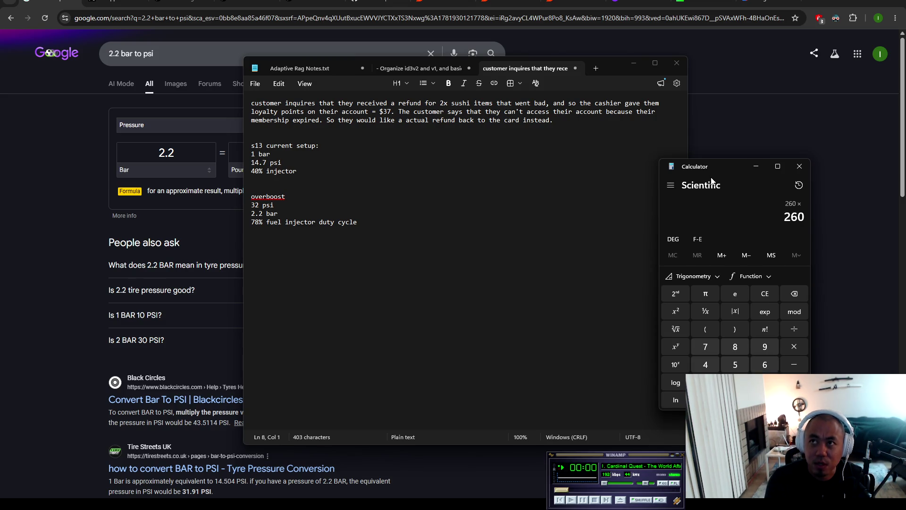
text(1.15)
key(Return)
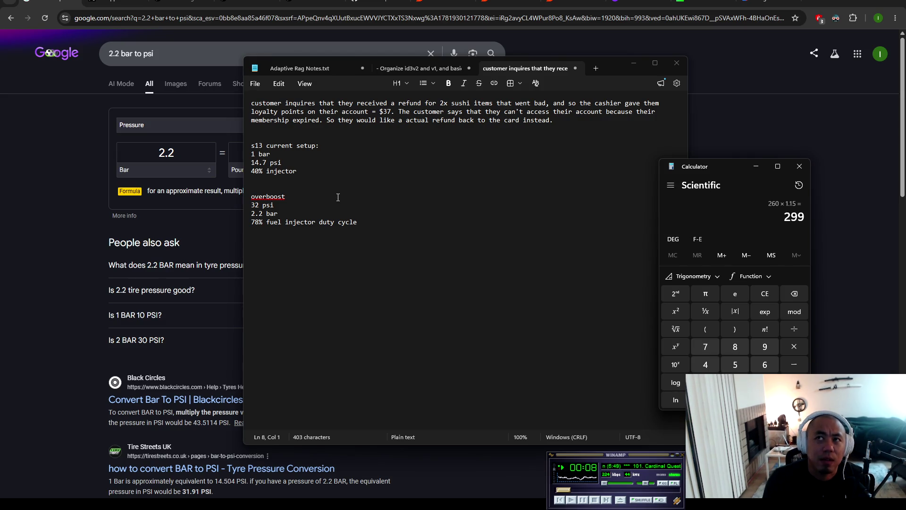
click(343, 177)
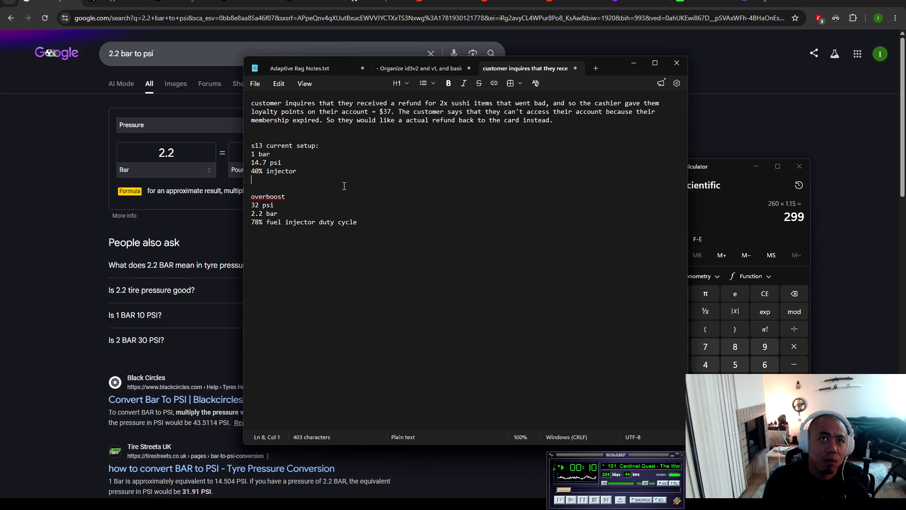
Step: Add '300hp' below the 40% injector line, then revisit the Google psi conversion
text(300hp)
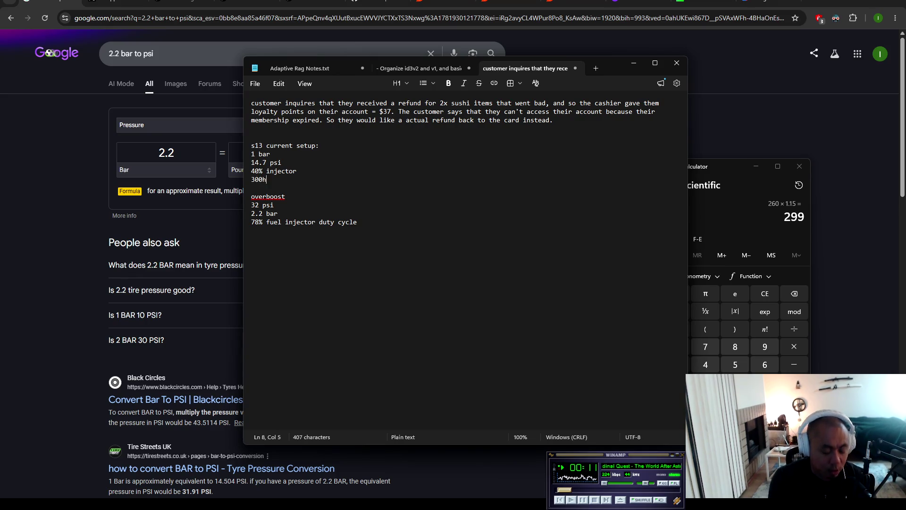
click(300, 178)
click(406, 224)
key(Return)
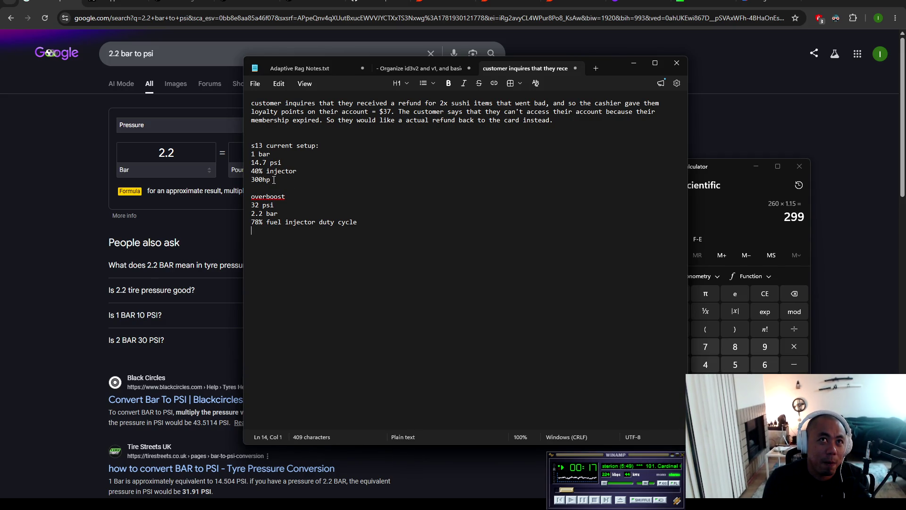
double_click(266, 163)
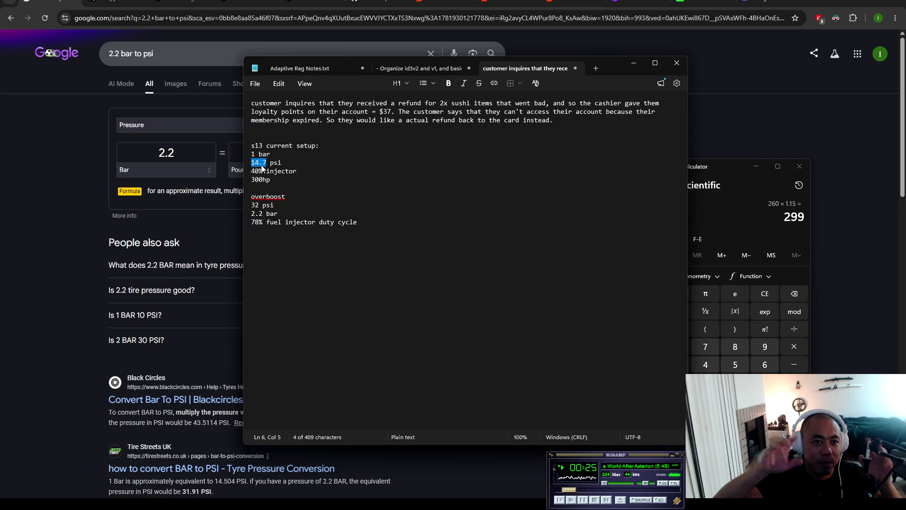
click(3, 104)
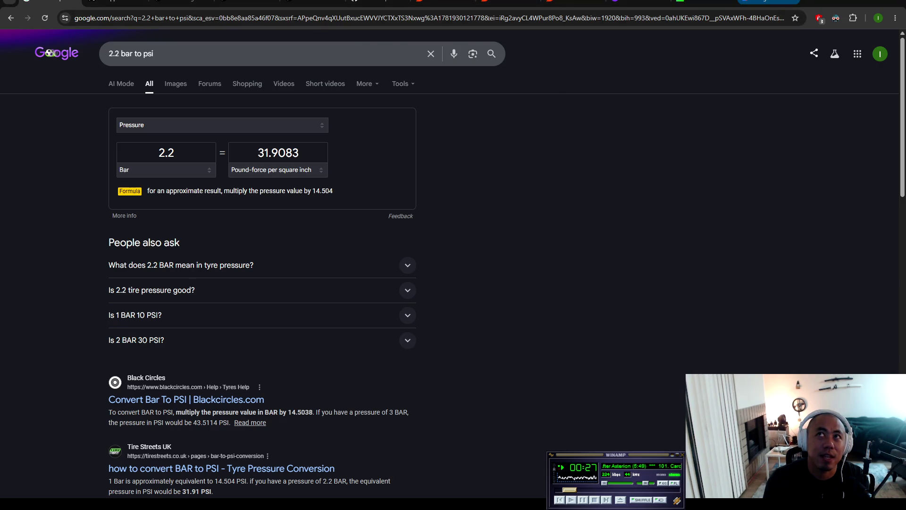
Step: Ask AI Studio whether every psi equals about 10 hp for turbo engines; read the ~7%-per-psi answer
key(ctrl+Tab)
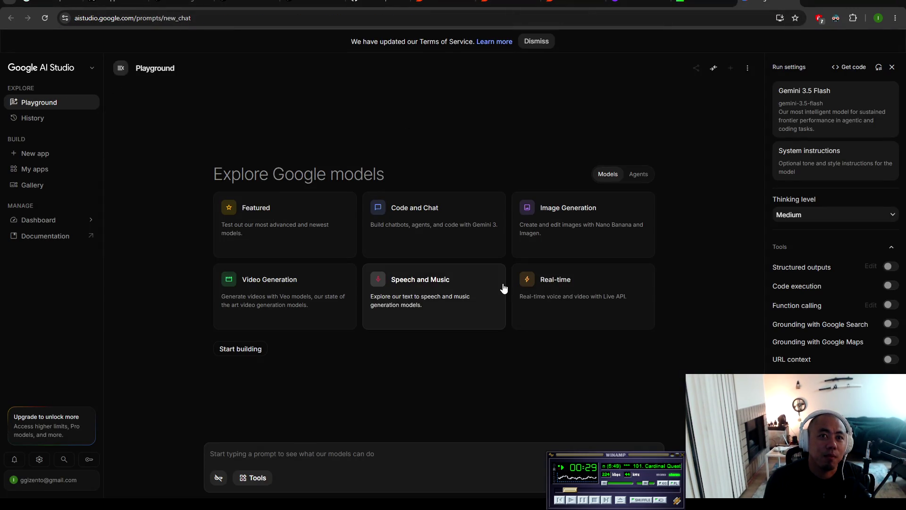
text(Quick maths, does every psi )
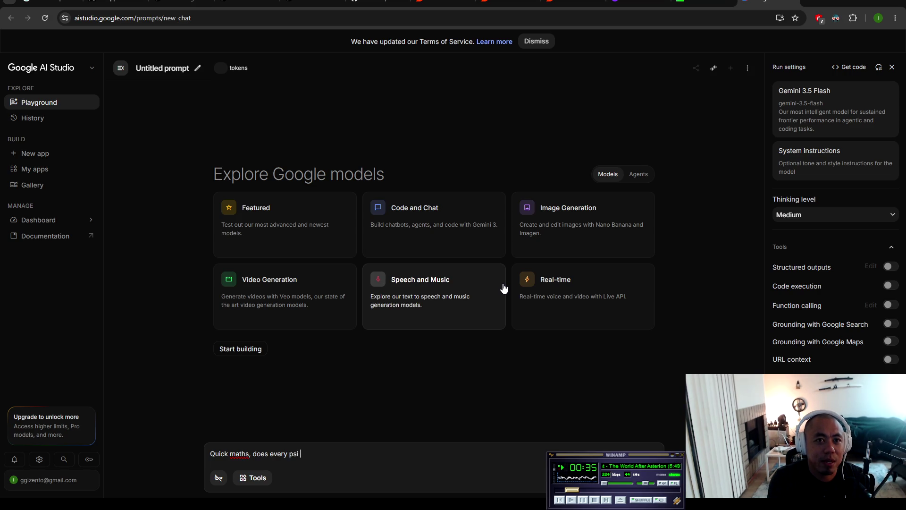
text(equal about 10 horsepower for turbos)
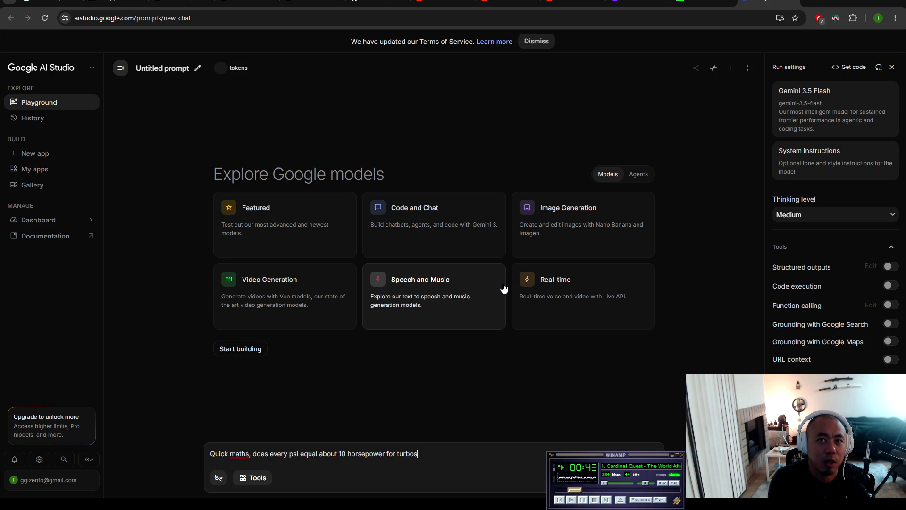
key(BackSpace)
text( engines?)
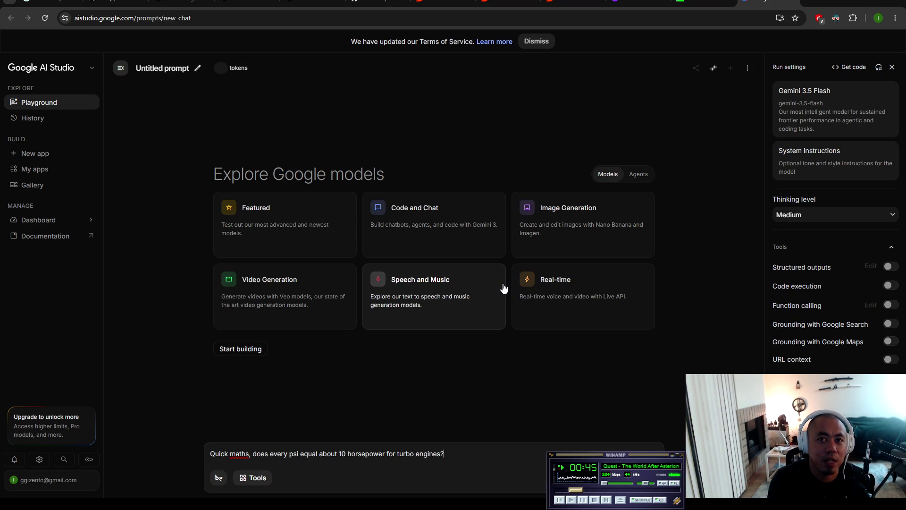
key(ctrl+Return)
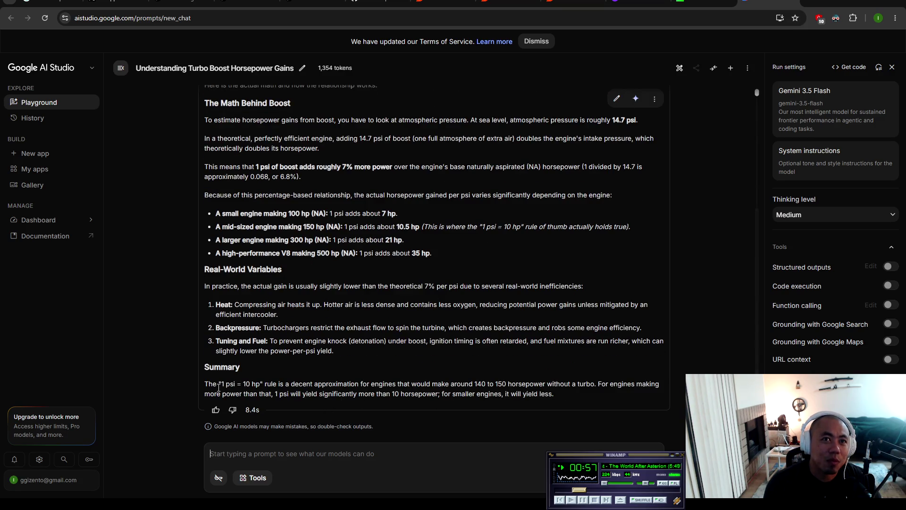
mouse_move(219, 384)
mouse_down()
mouse_move(210, 385)
mouse_move(659, 384)
mouse_move(258, 403)
mouse_move(279, 394)
mouse_move(571, 395)
mouse_up()
click(571, 398)
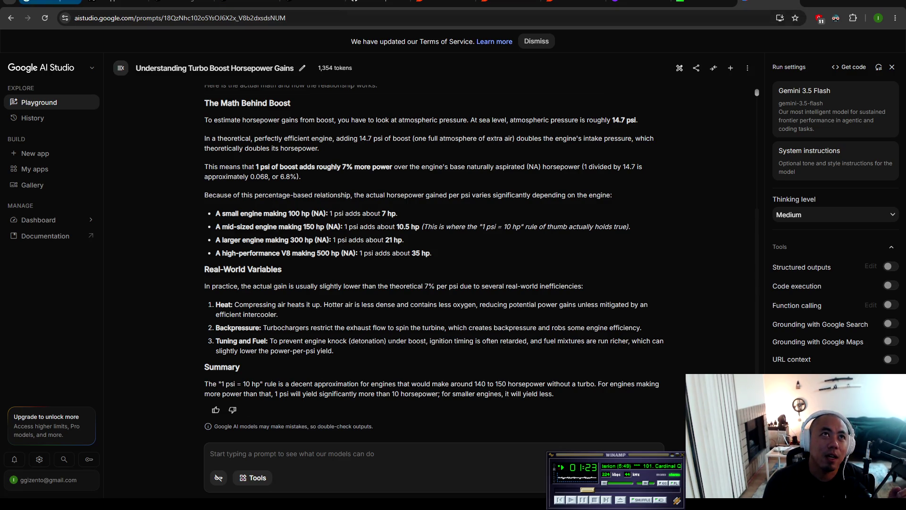
key(alt+Tab)
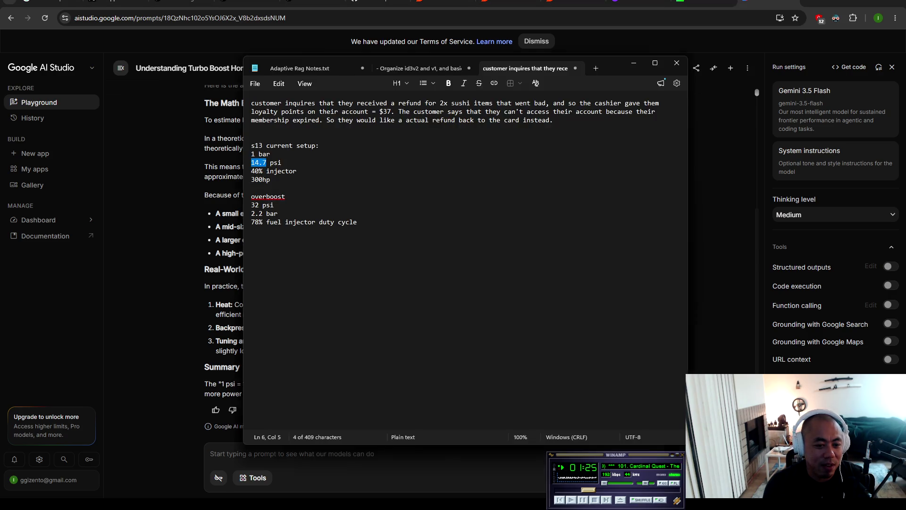
Step: Check the 14.7 psi and 32 psi overboost lines in the S13 notes, then switch to Calculator
click(256, 155)
click(276, 205)
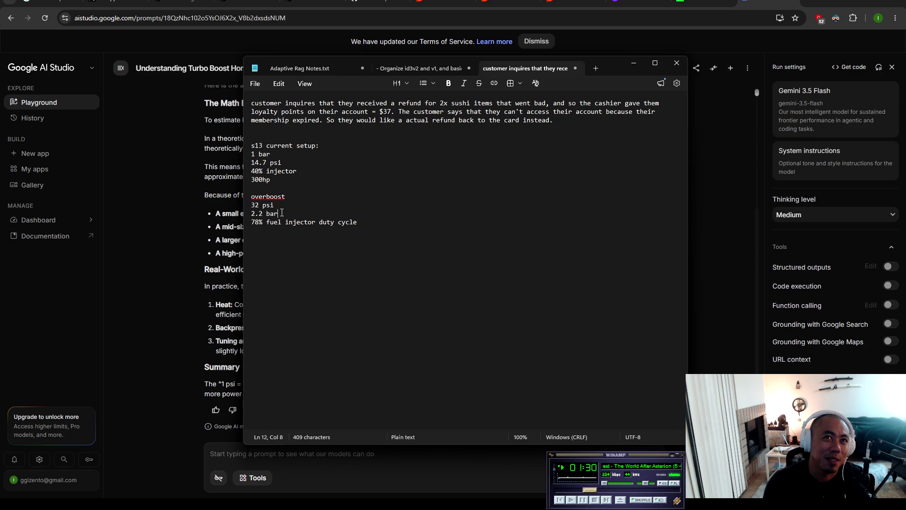
click(259, 163)
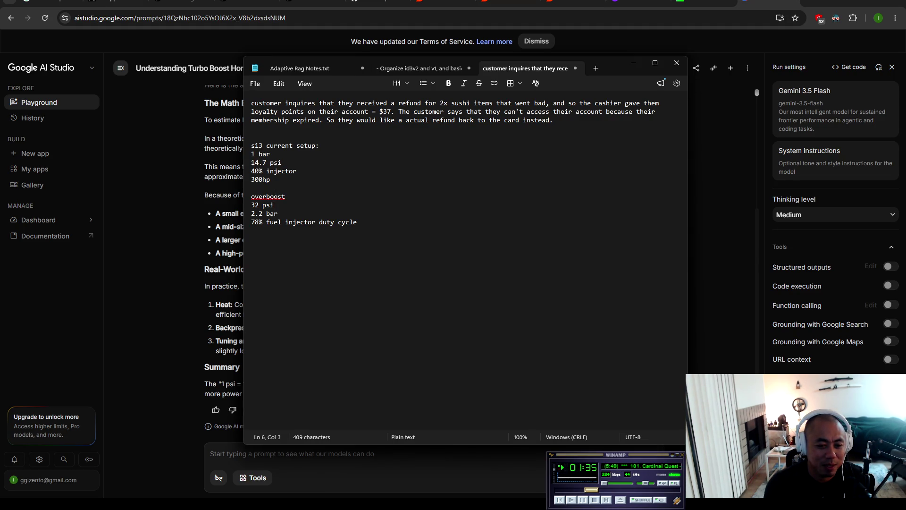
key(alt+Tab)
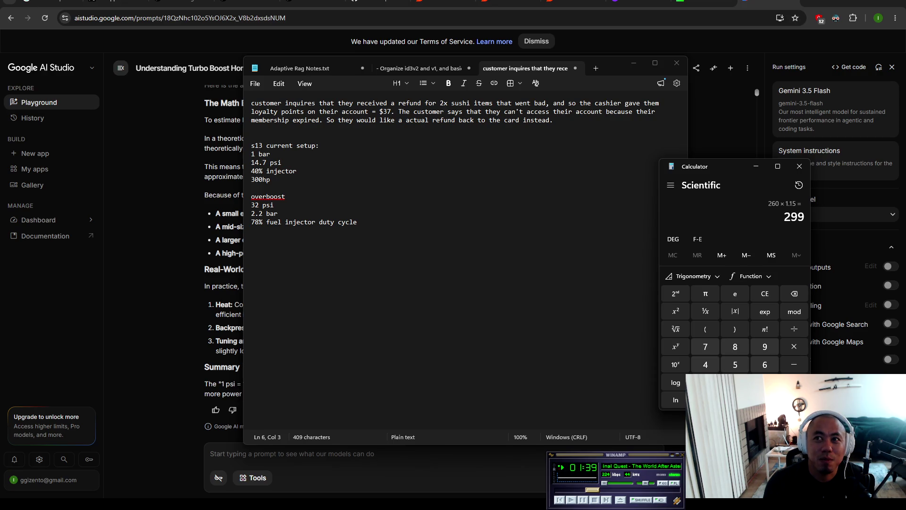
Step: Clear the old 260 × 1.15 result, compute 14.7 − 32 (−17.3), clear it and enter 125
click(765, 294)
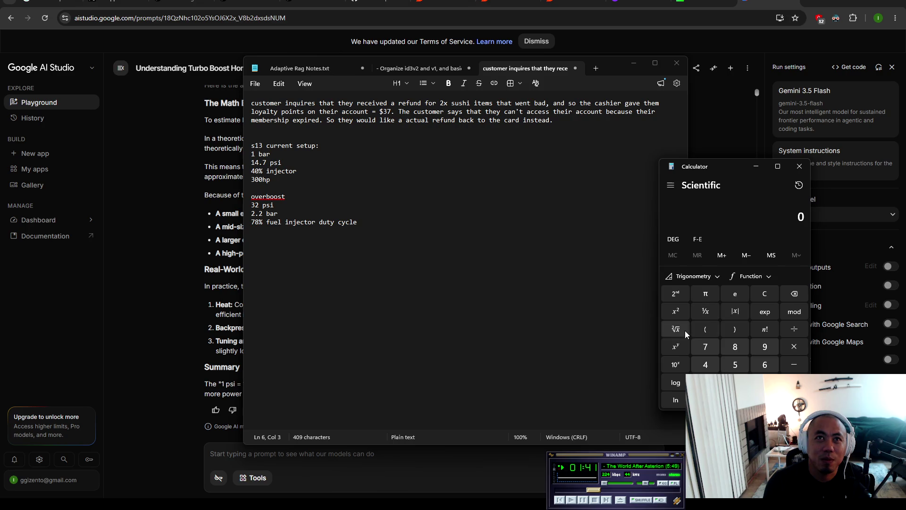
text(1)
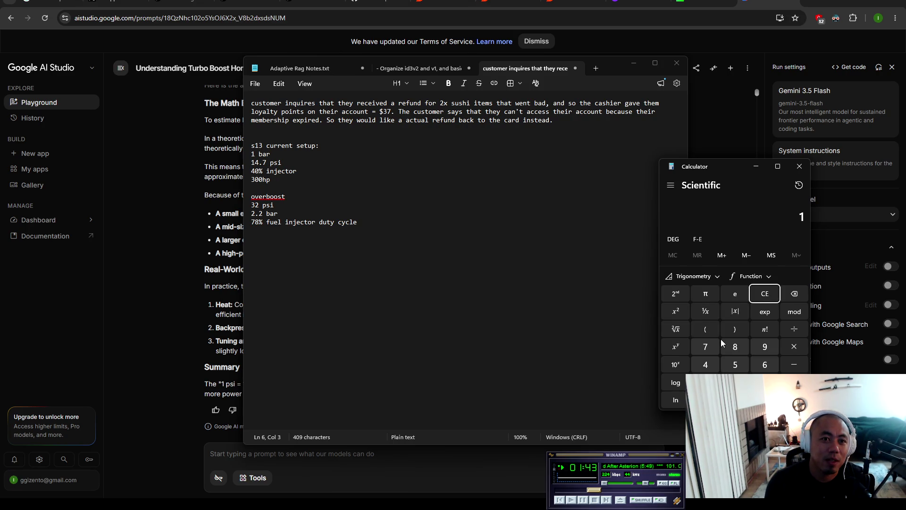
text(47)
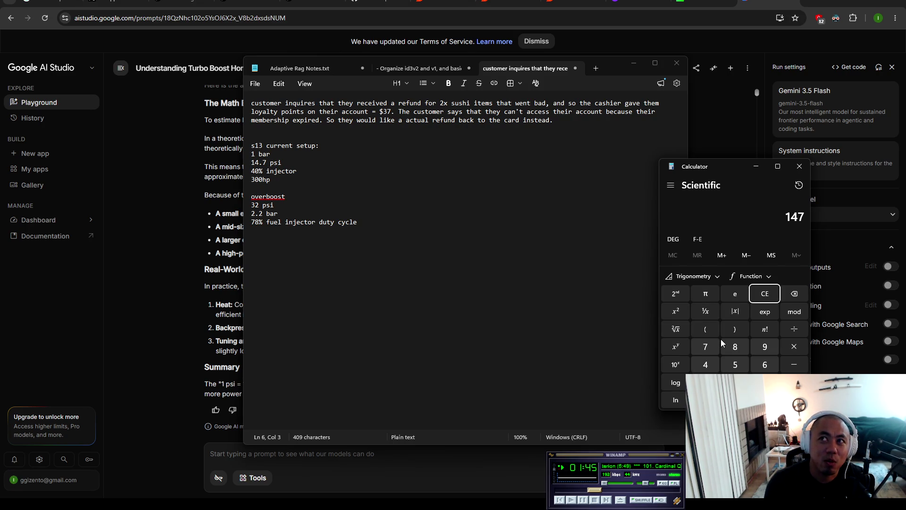
key(BackSpace)
key(BackSpace)
key(BackSpace)
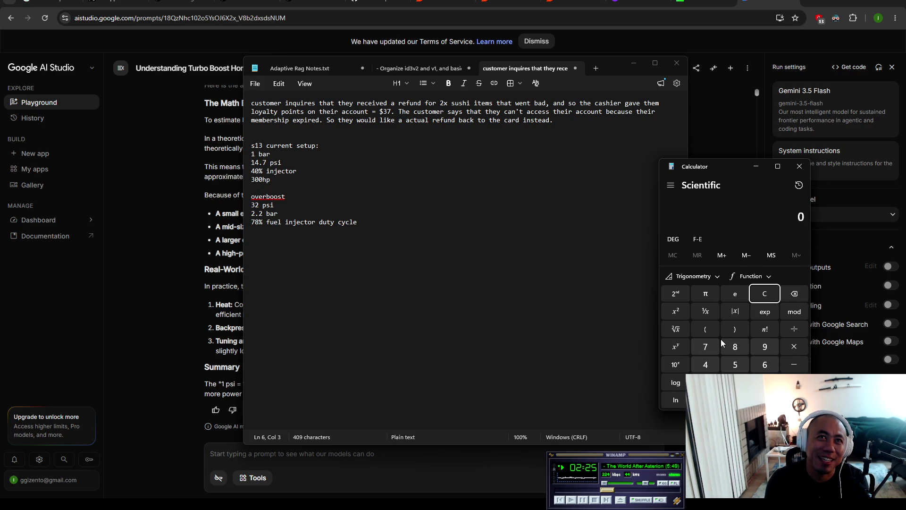
text(14)
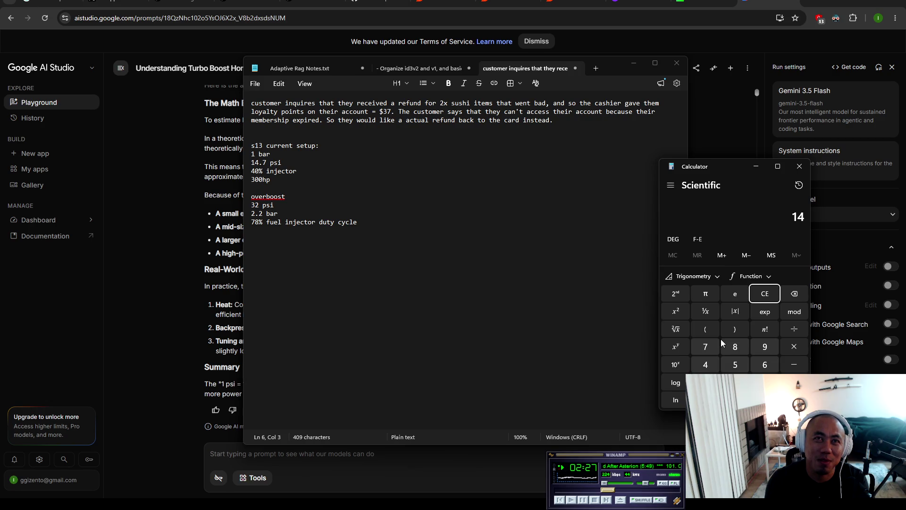
text(.7)
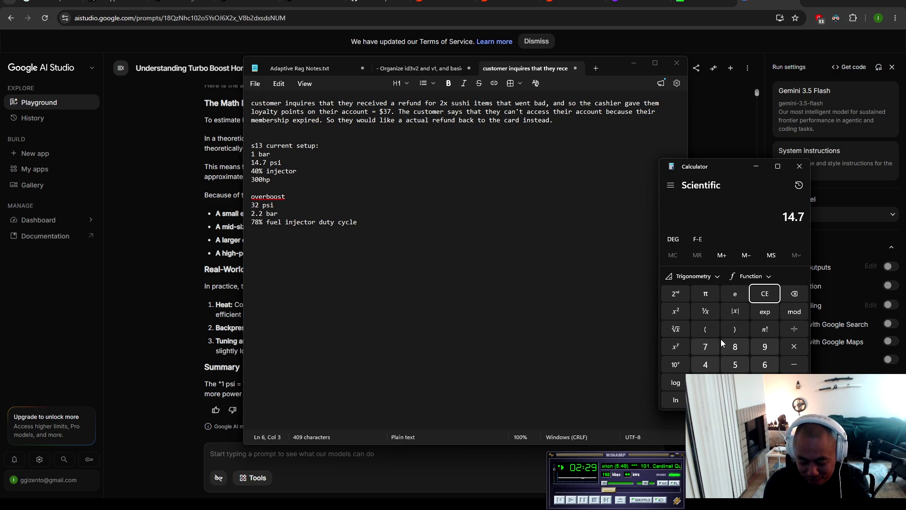
text( - 32)
key(Return)
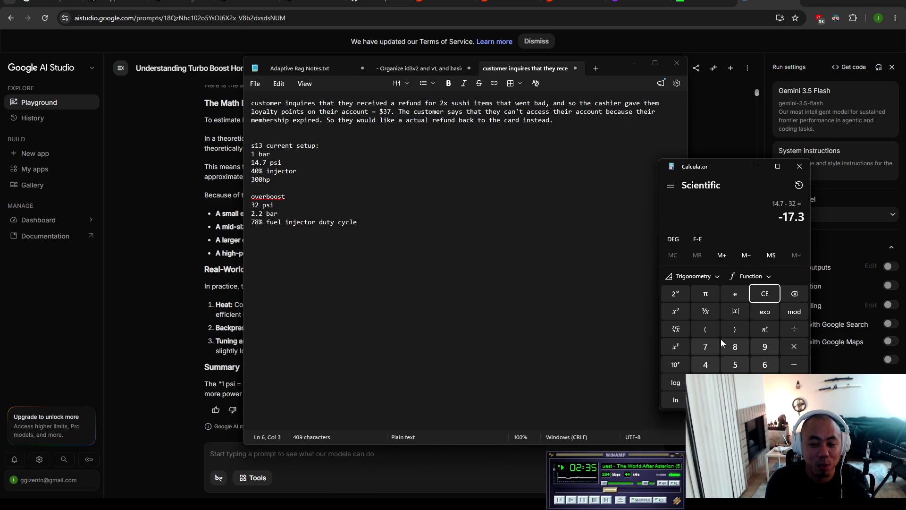
key(Escape)
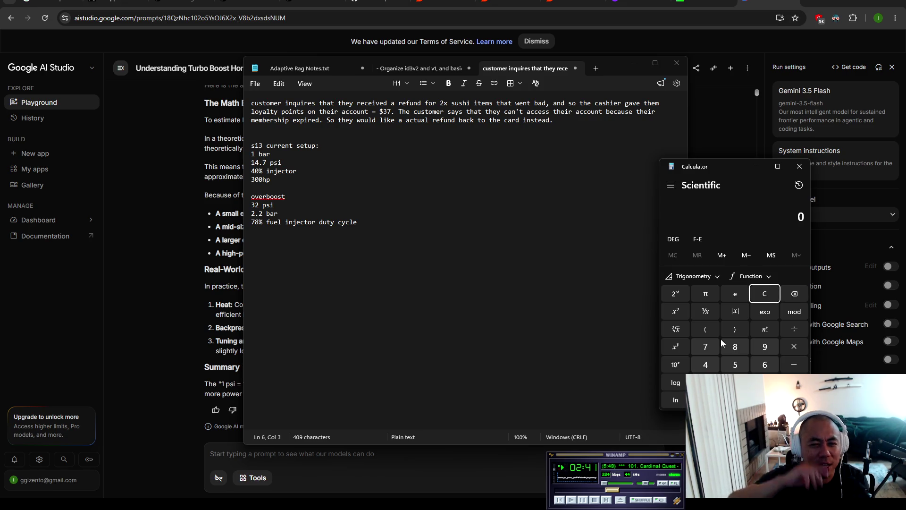
text(125)
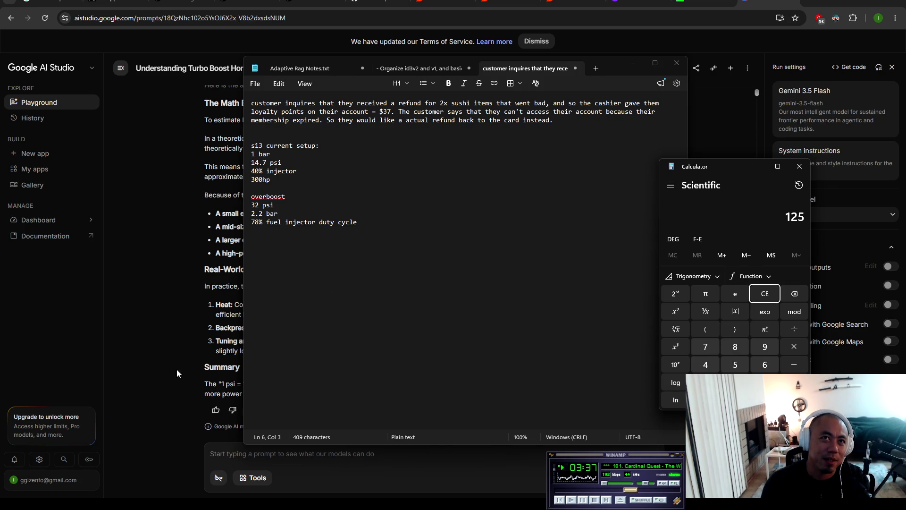
Step: Add a '425 hp' line at the end of the overboost figures after the duty cycle line
mouse_move(400, 253)
mouse_down()
mouse_move(325, 218)
mouse_move(251, 144)
mouse_up()
click(310, 192)
click(406, 233)
key(Return)
key(BackSpace)
text(425 hp)
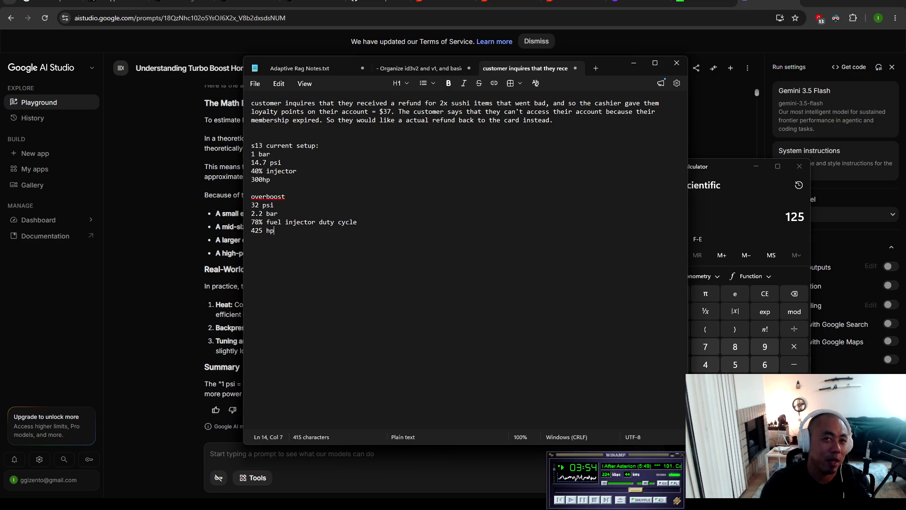
Step: Leave a blank line, then write 'vacuum detached' on its own line below 425 hp
key(Return)
key(Return)
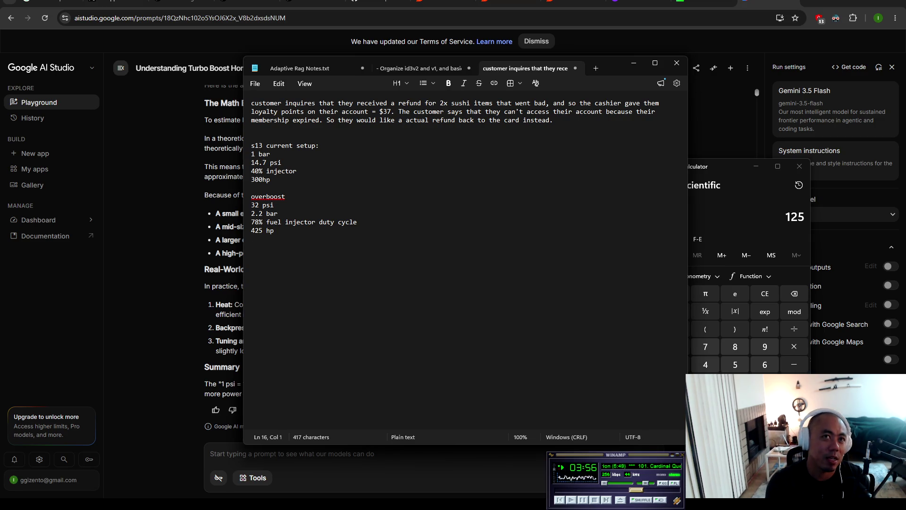
text(vacuum )
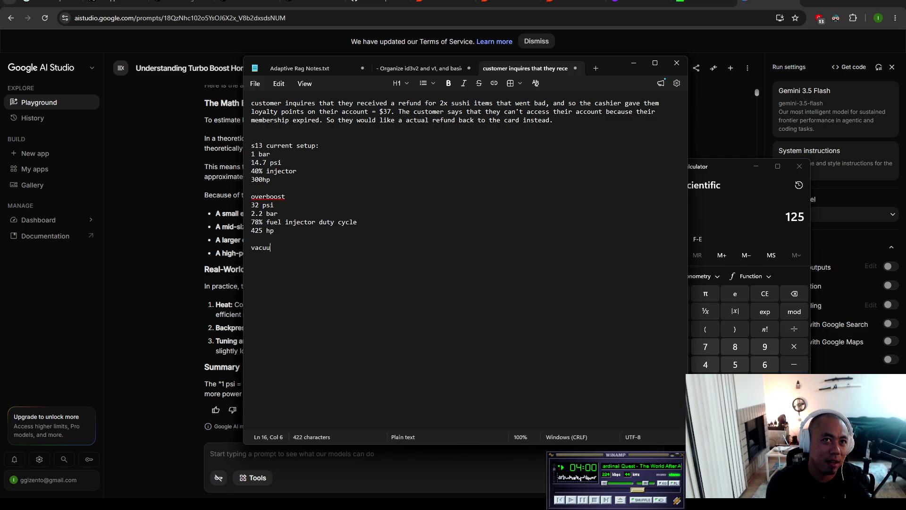
text(detached)
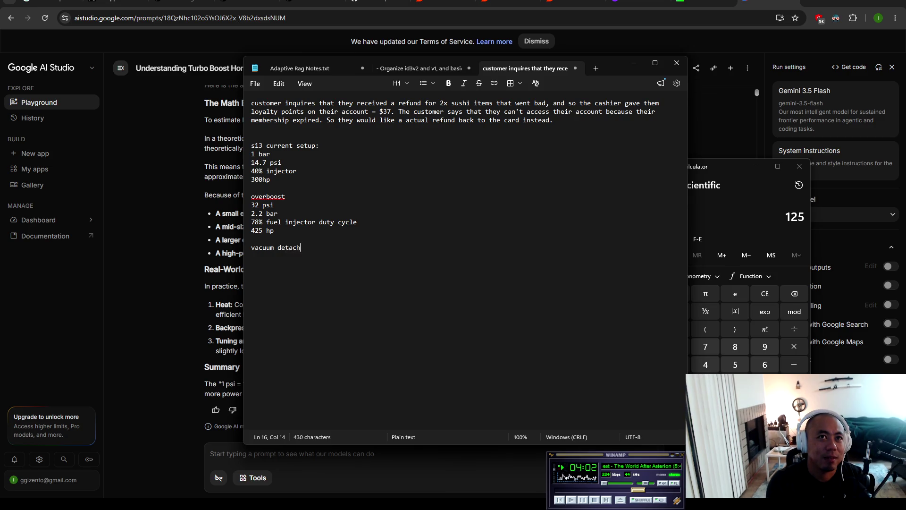
key(Return)
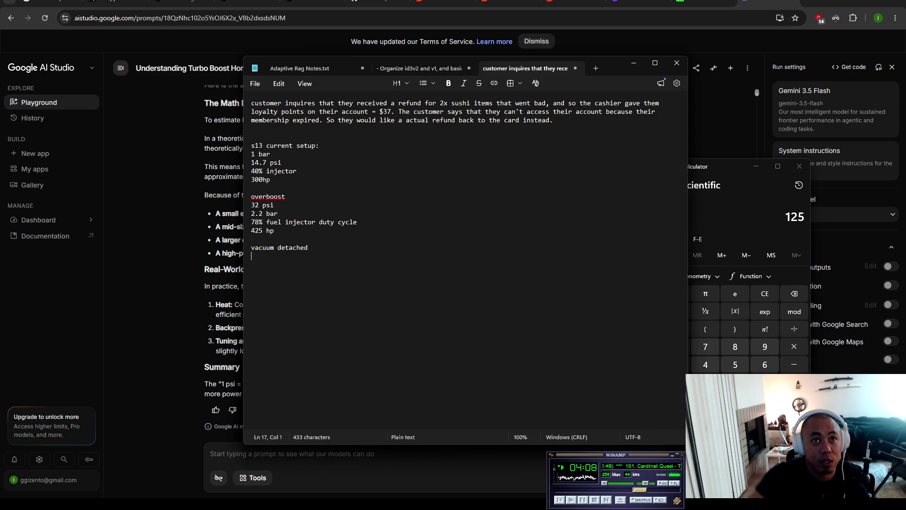
click(647, 460)
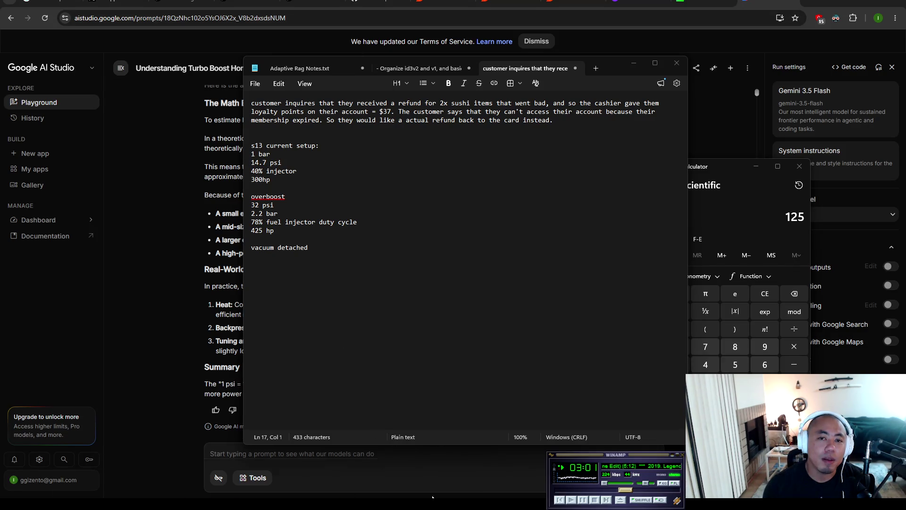
key(alt+Tab)
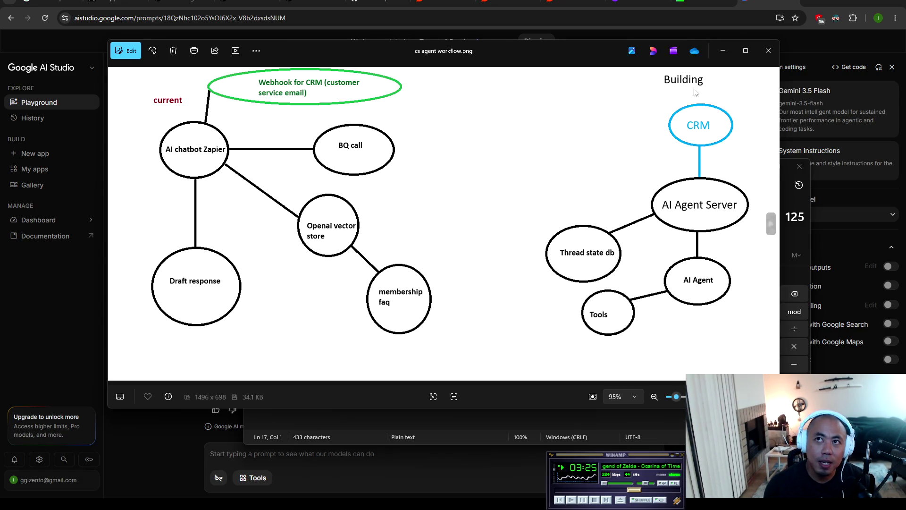
click(774, 51)
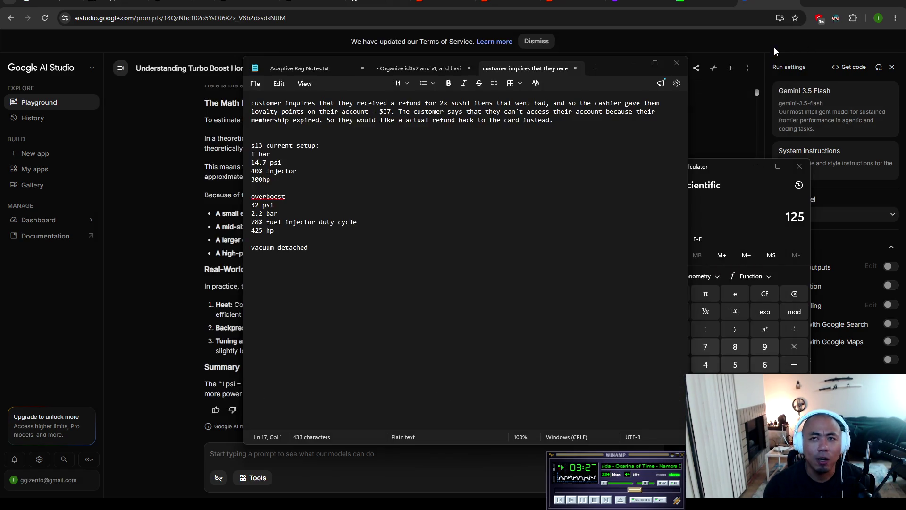
click(378, 285)
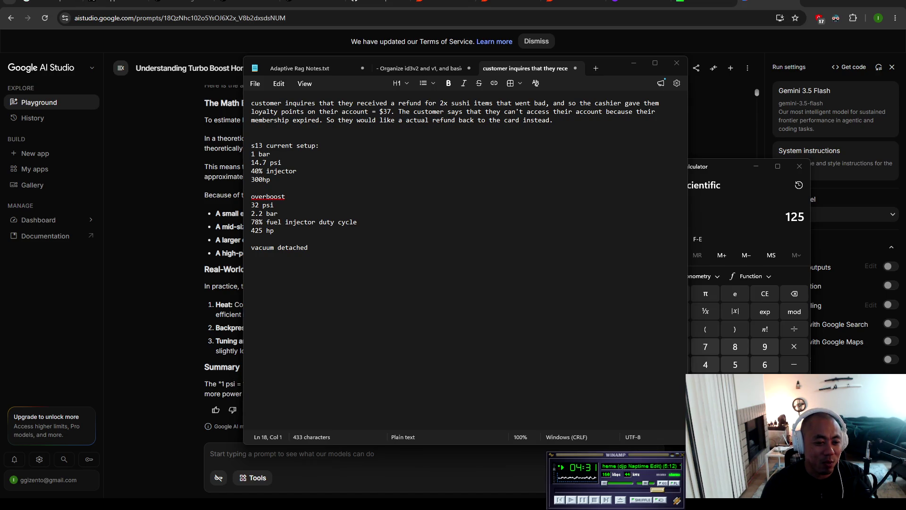
key(alt+Tab)
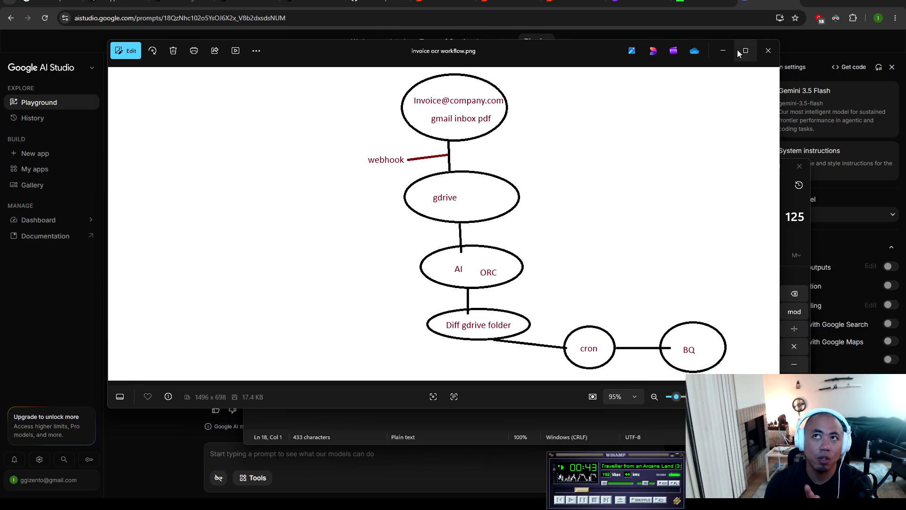
Step: Close the invoice OCR workflow diagram in the Photos viewer
click(767, 51)
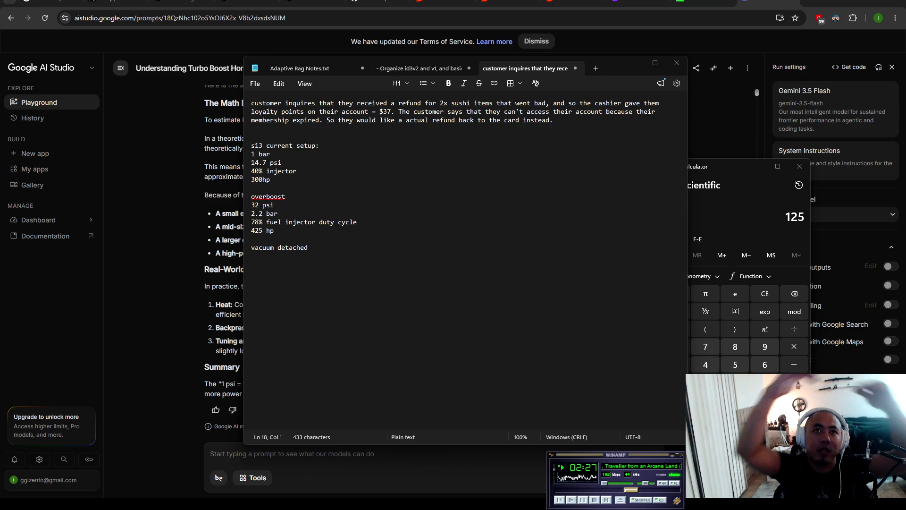
Step: Search Google for 'dagre library' in a new Chrome tab and open the dagrejs/dagre GitHub result
click(133, 309)
key(ctrl+t)
text(dagre)
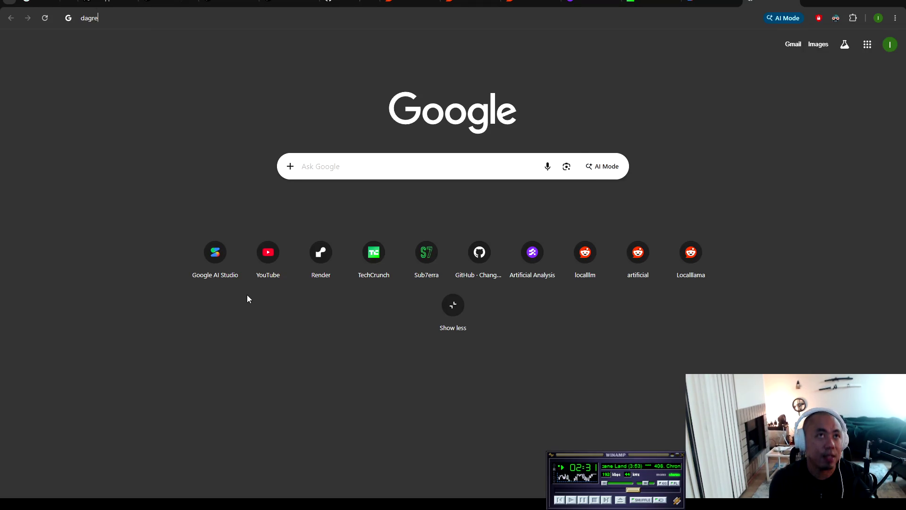
text( libraryu)
key(Return)
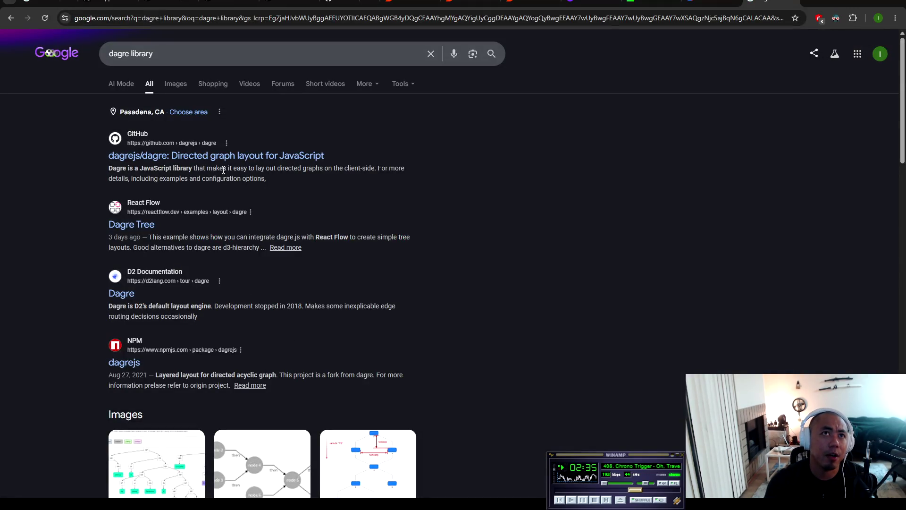
click(227, 155)
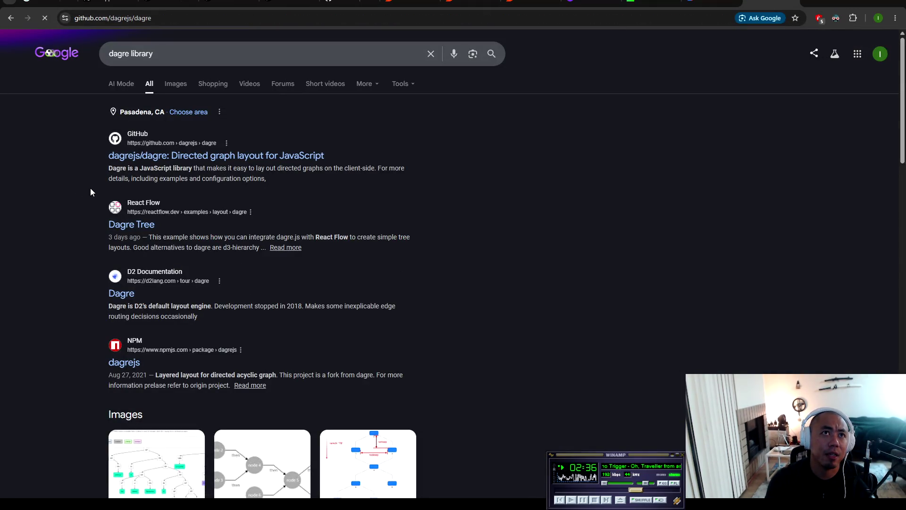
Step: Scroll through the dagrejs/dagre README, then return to the search and show Images results for 'dagre library'
scroll(92, 213, down, 5)
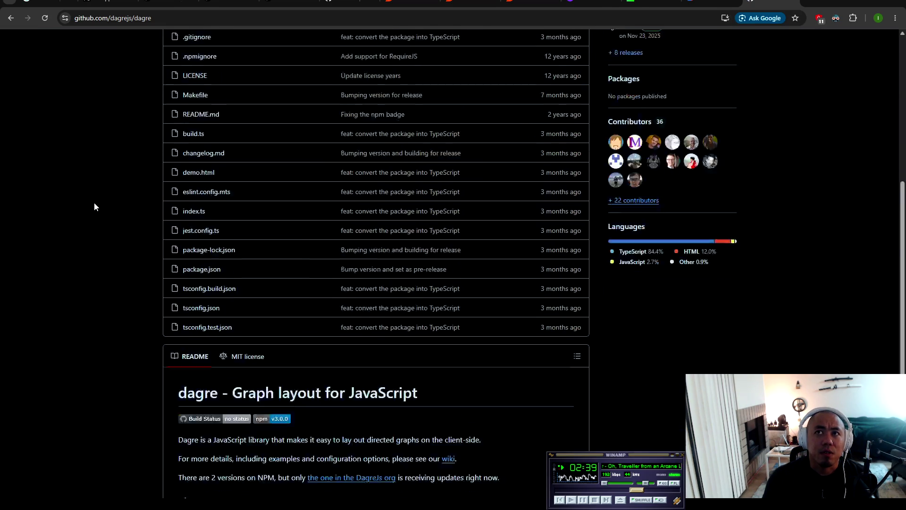
scroll(141, 226, down, 4)
scroll(264, 143, up, 5)
scroll(287, 246, up, 4)
scroll(217, 279, down, 9)
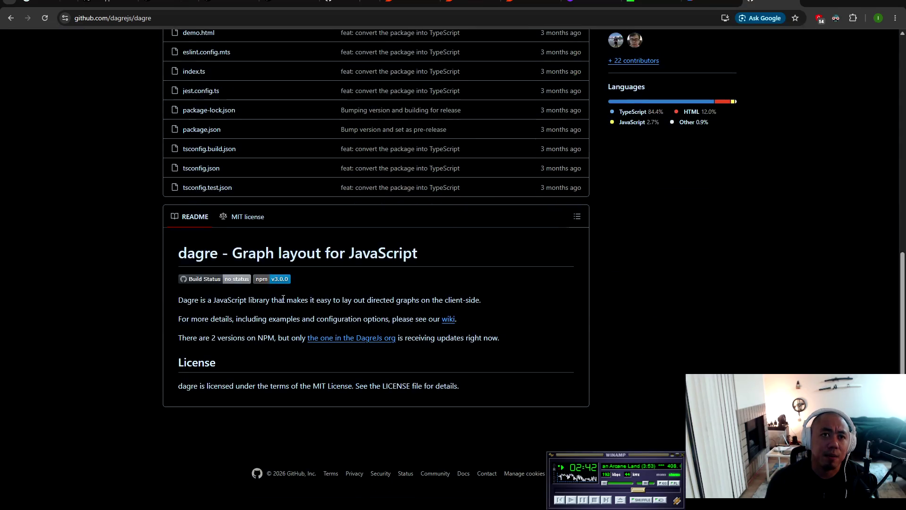
scroll(115, 233, up, 9)
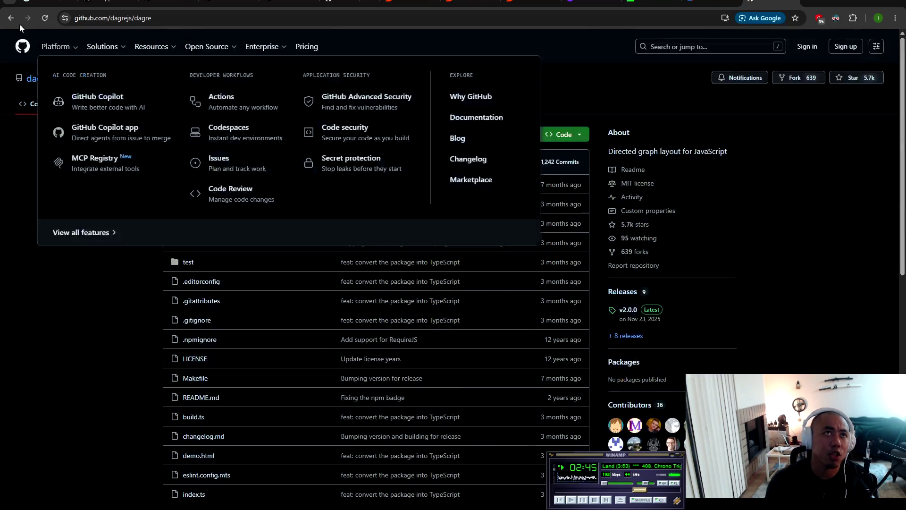
click(11, 18)
click(176, 84)
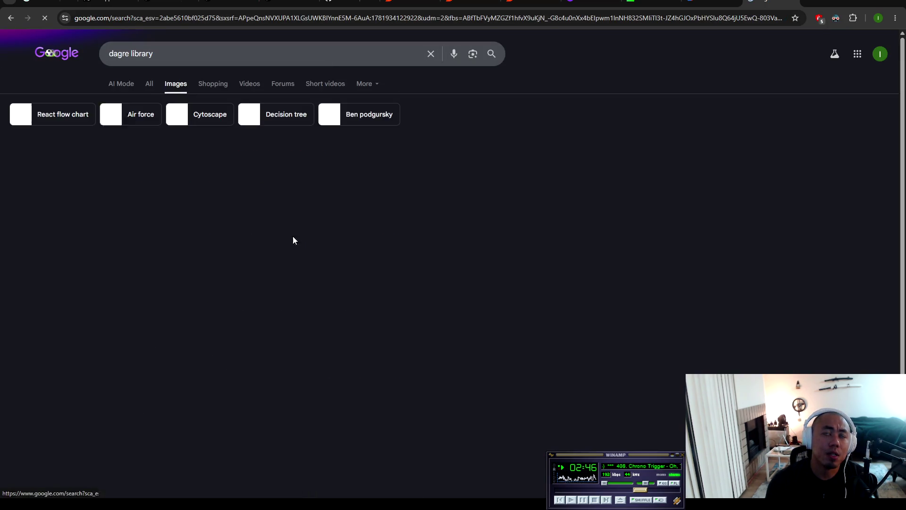
Step: Preview the first result, the CoreNLP/d3.js/dagre.js parse-tree image, and skip to the next music track
click(92, 192)
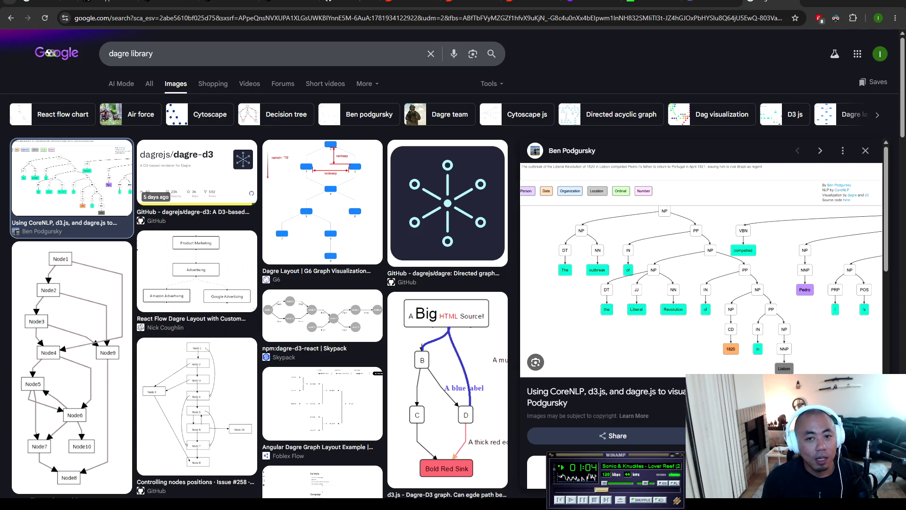
key(ctrl+alt+Page_Down)
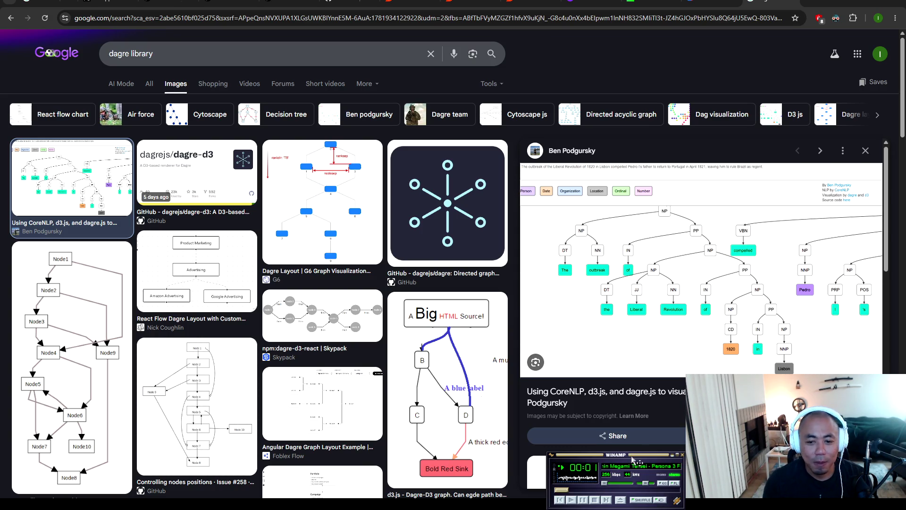
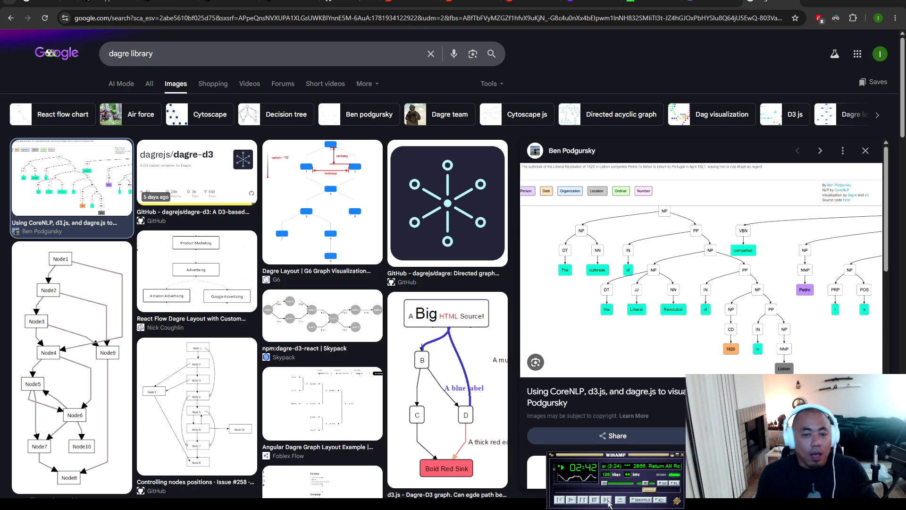
Step: Scroll up the dagre library image results and bring up Windows Calculator
scroll(609, 504, up, 2)
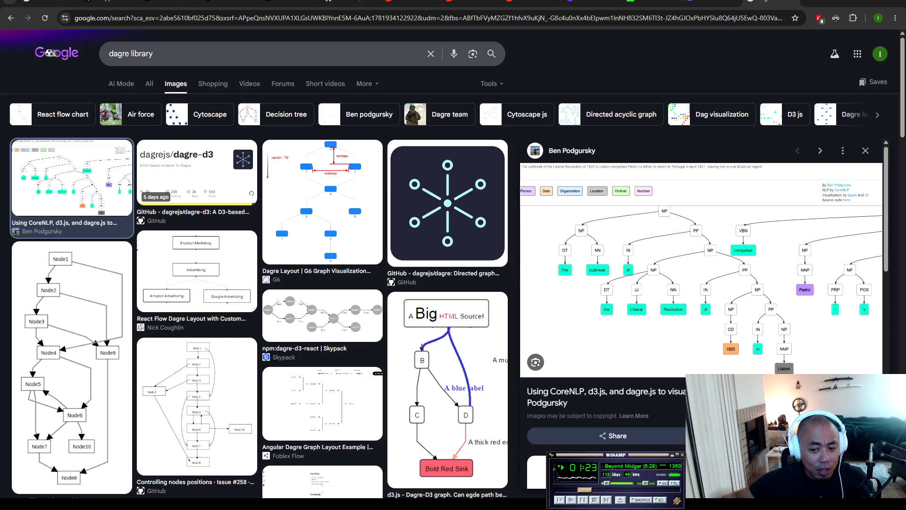
key(alt+Tab)
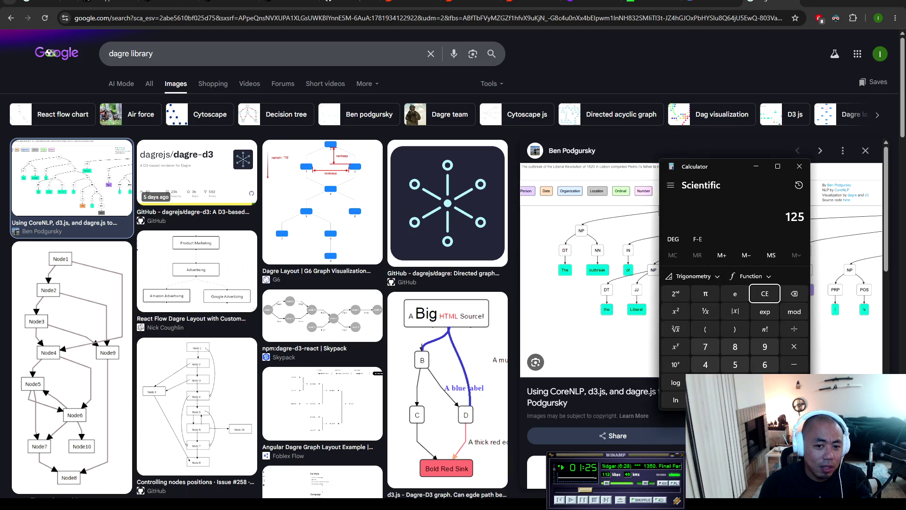
Step: Move the Calculator over the results, clear 125, and compute 30 × 100 = 3,000
drag(731, 169, 522, 150)
click(557, 275)
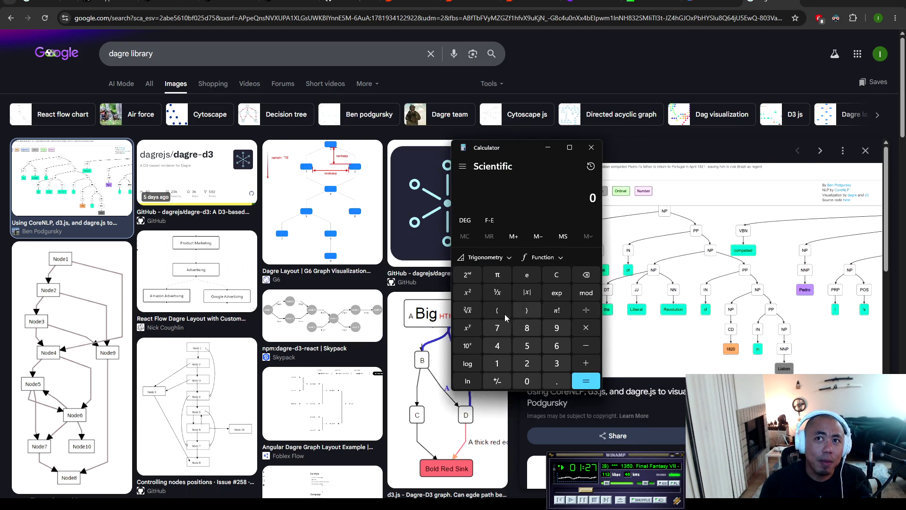
click(557, 363)
click(527, 381)
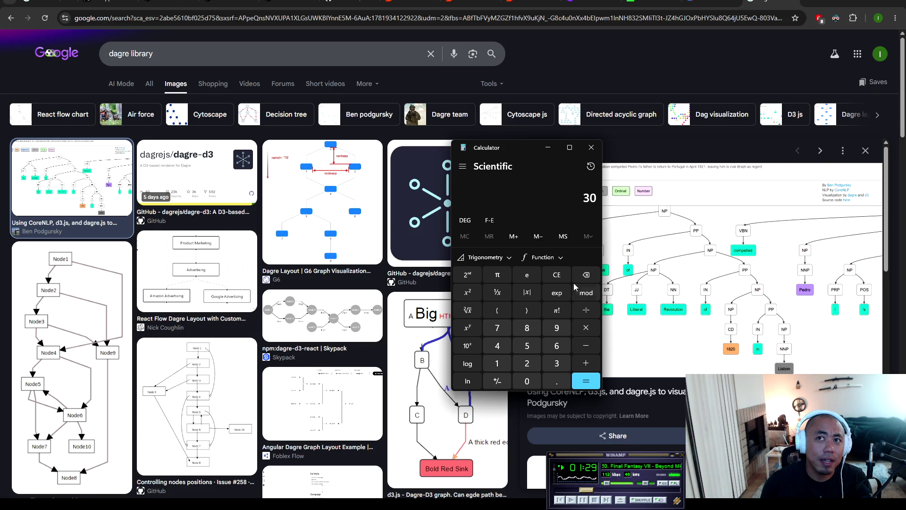
click(587, 327)
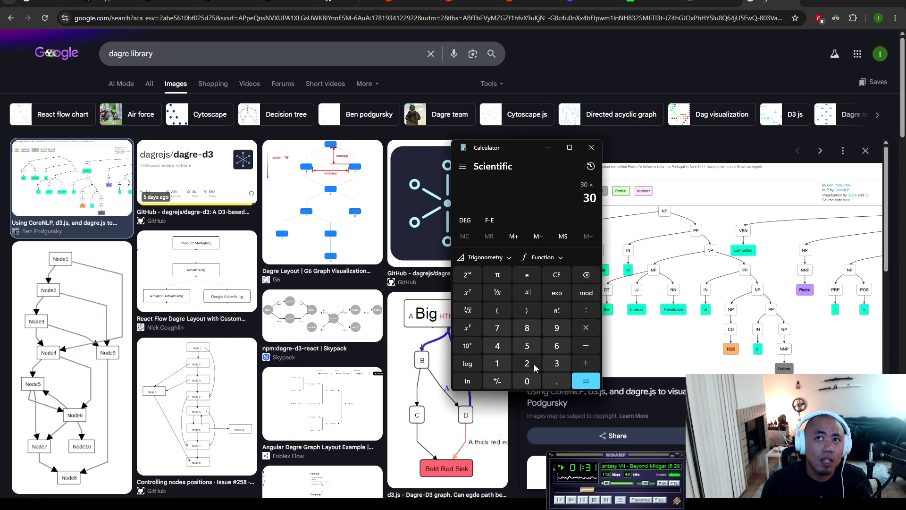
click(497, 363)
click(527, 381)
click(527, 381)
click(586, 381)
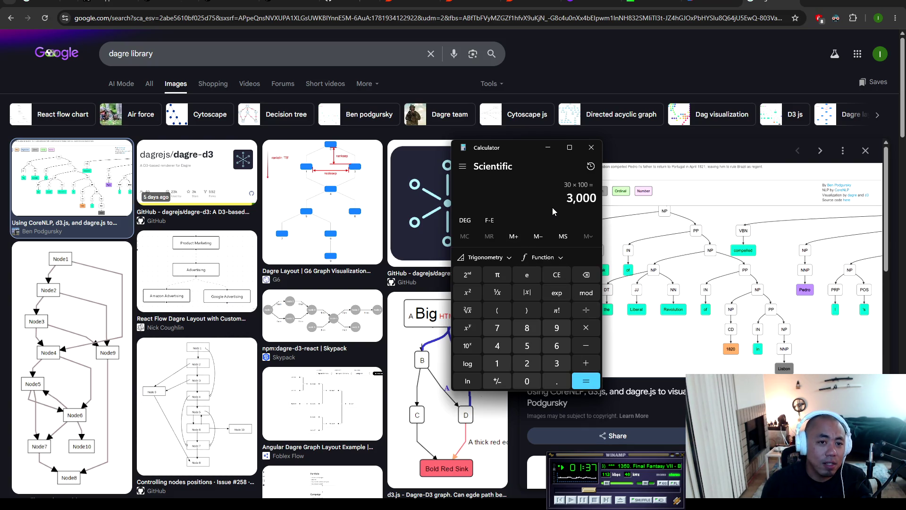
Step: Multiply 3,000 by 4, then divide 12,000 by 60 to reach 200
click(584, 331)
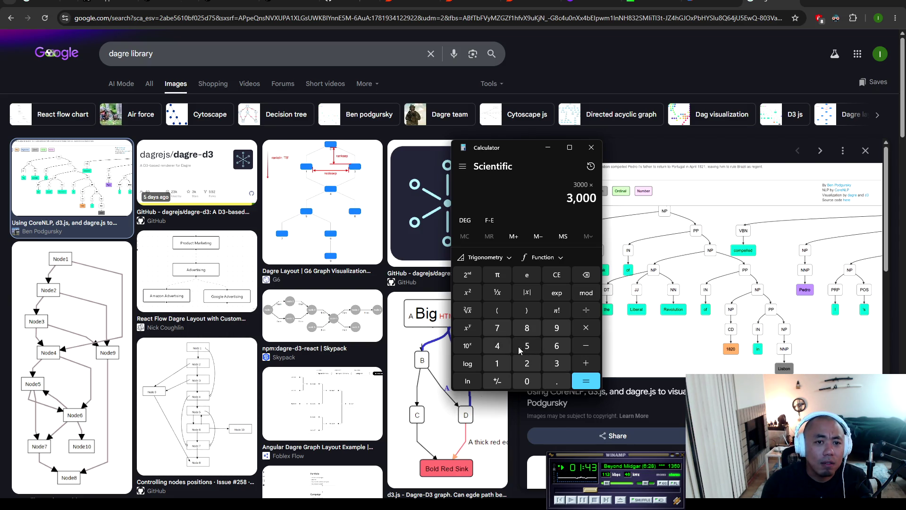
click(503, 345)
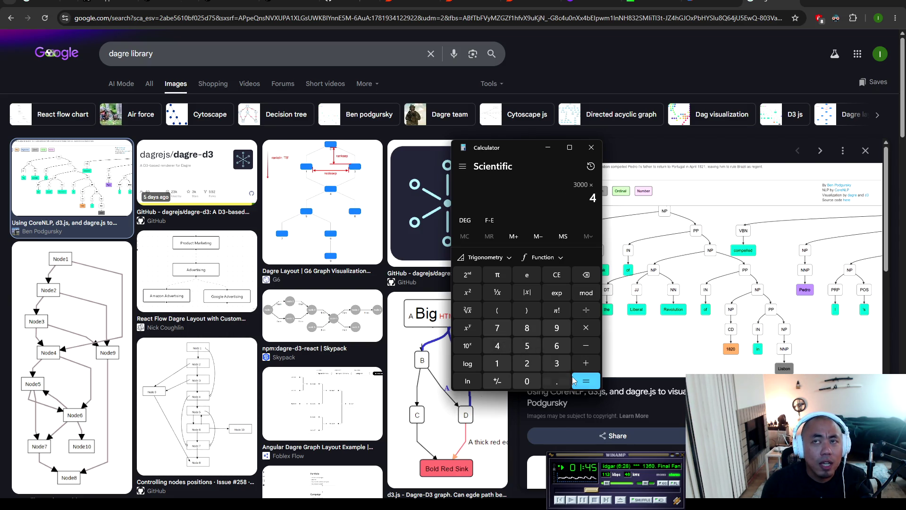
click(581, 381)
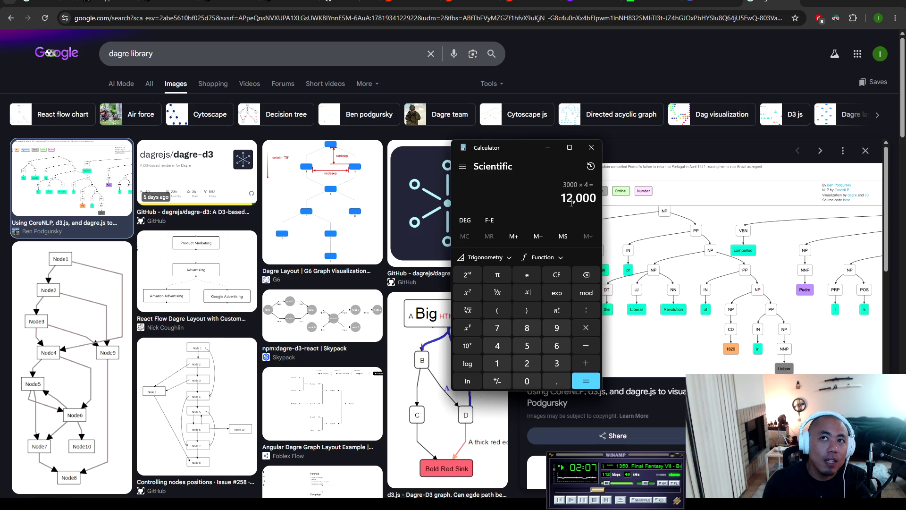
click(588, 312)
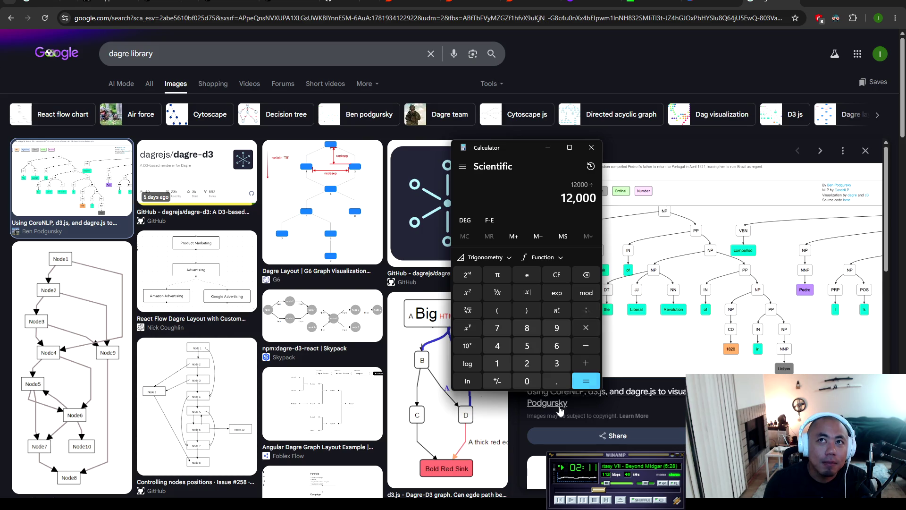
click(556, 348)
click(525, 385)
click(577, 384)
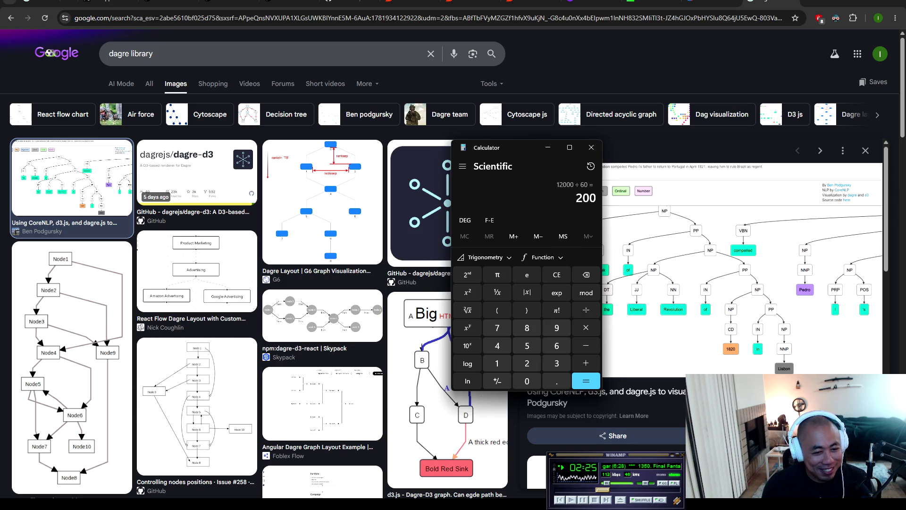
key(alt+Tab)
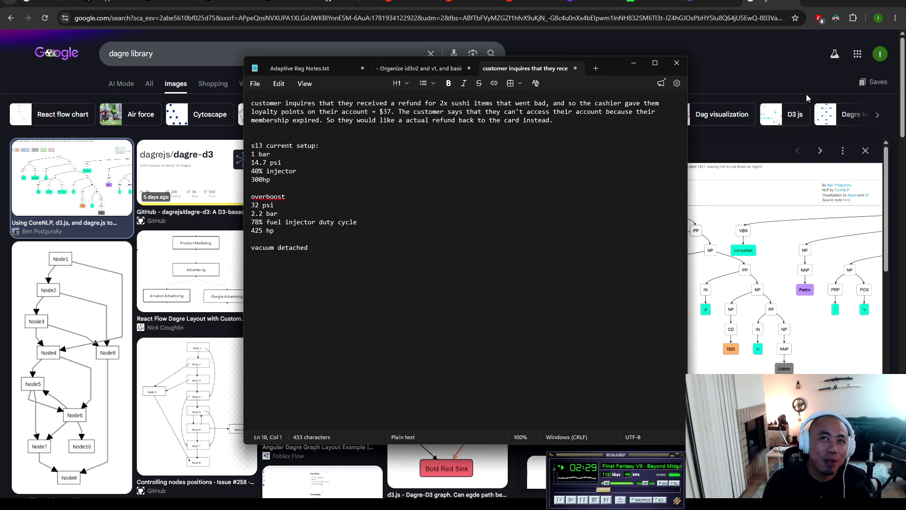
Step: Place Calculator beside Notepad and replace the note text with '200 mintes per day'
drag(618, 68, 815, 86)
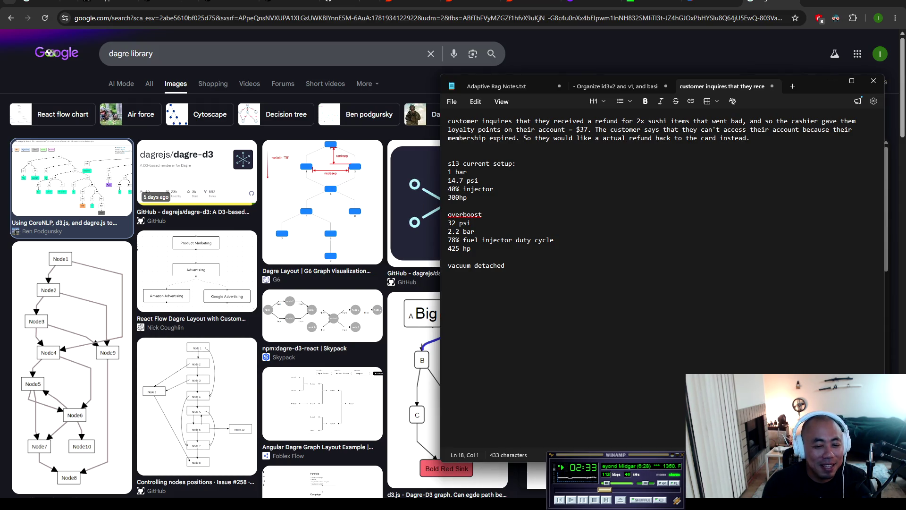
key(alt+Tab)
drag(509, 145, 344, 171)
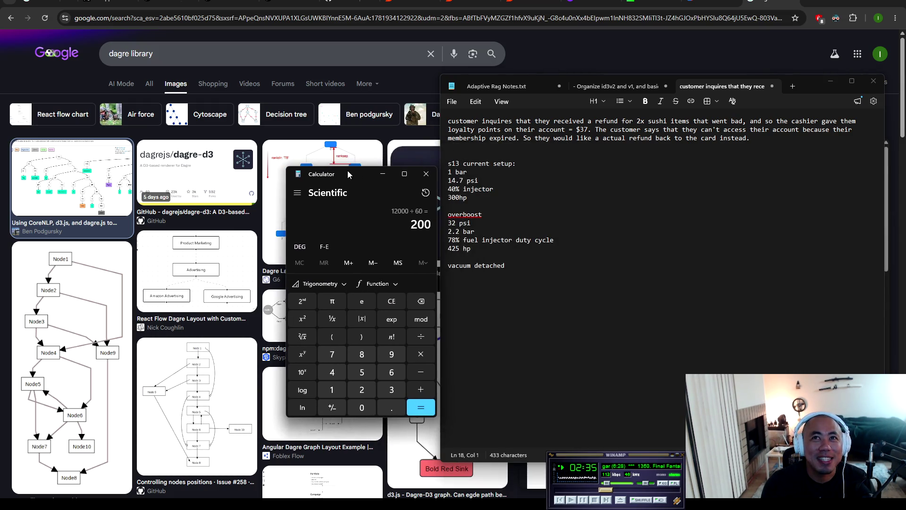
click(559, 282)
key(ctrl+a)
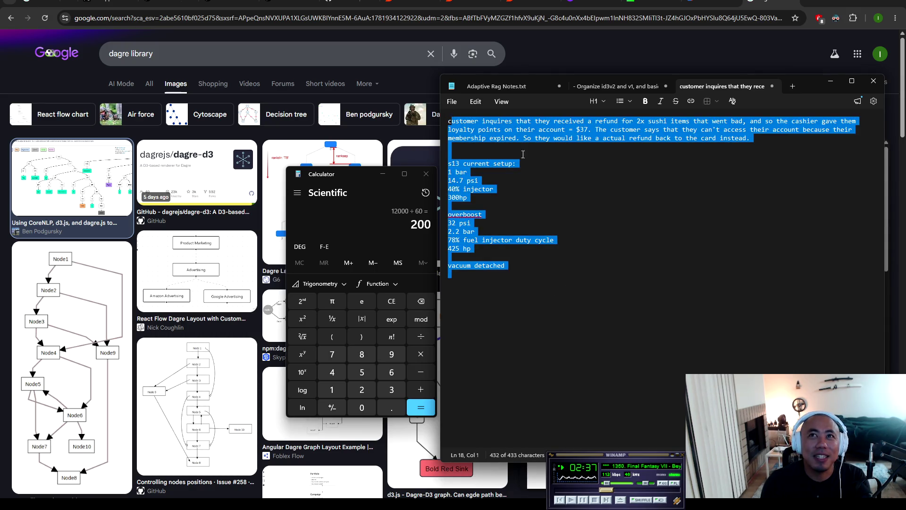
key(Delete)
text(200 )
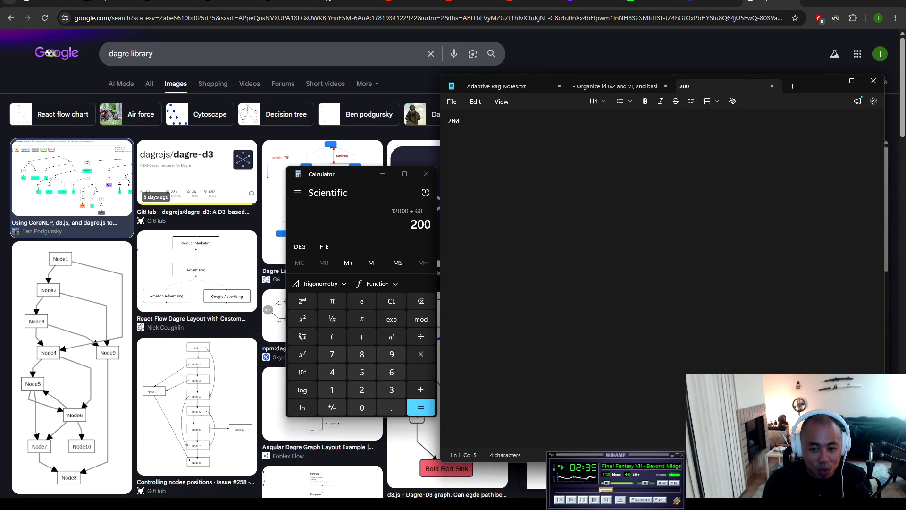
text(mintes per )
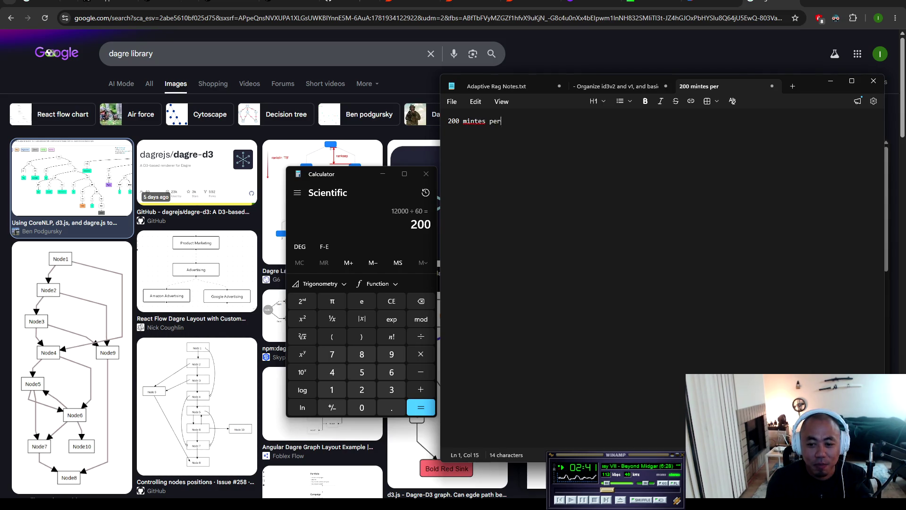
text(day)
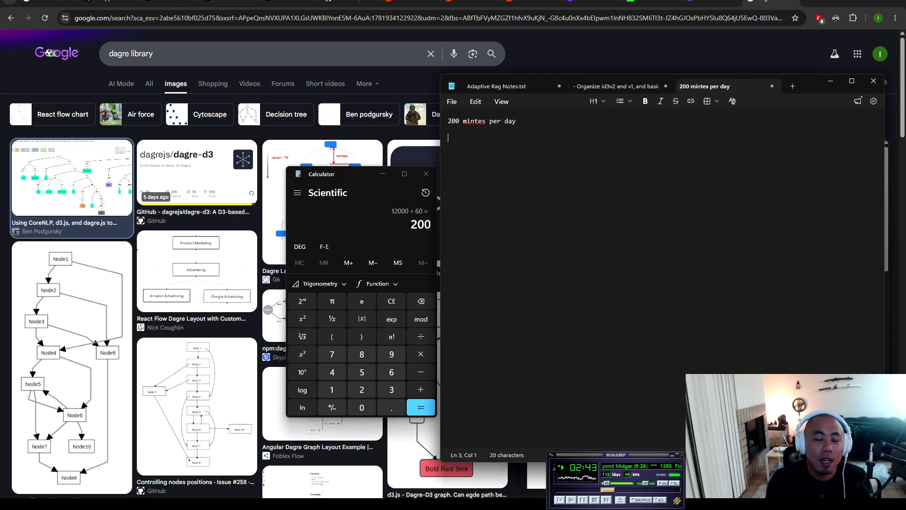
Step: Add '~100 users' and '~35 seconds load time' lines at the top of the note
click(449, 127)
key(Return)
key(Return)
key(Up)
key(Up)
text(100)
key(BackSpace)
key(BackSpace)
key(BackSpace)
text(~)
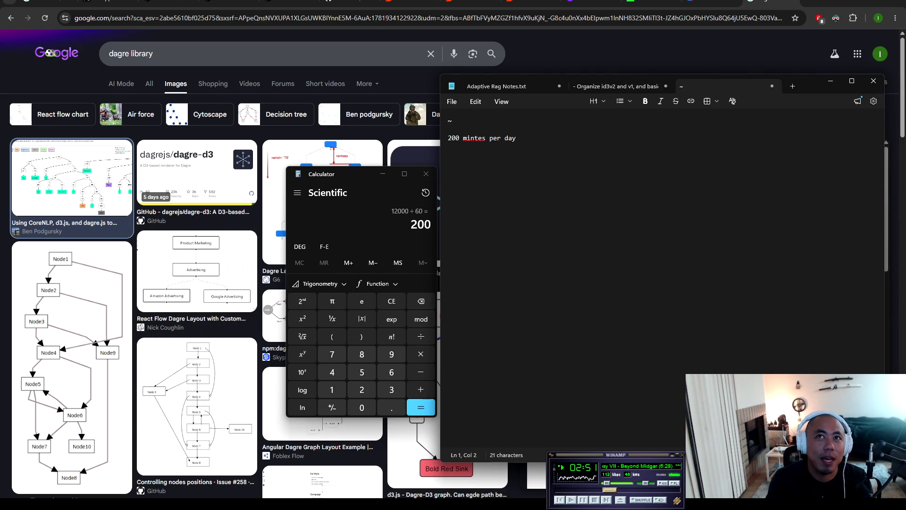
text(100 users)
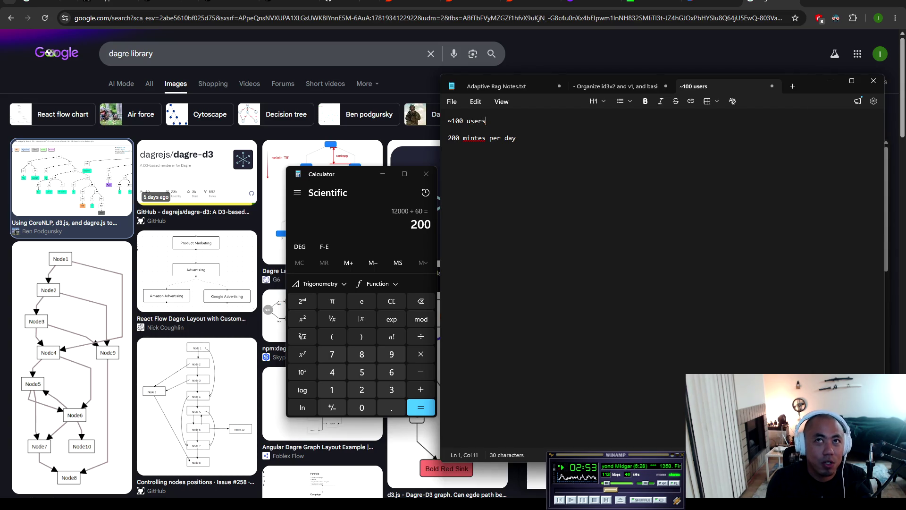
key(Return)
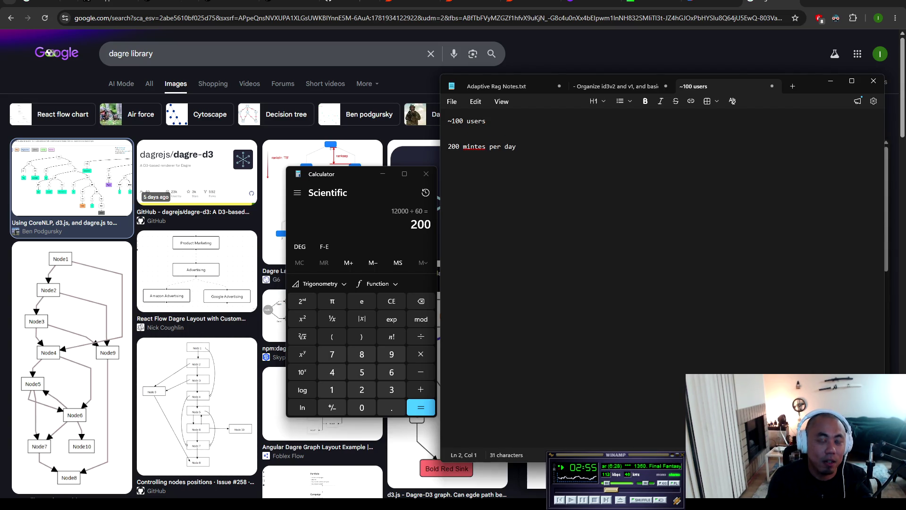
text(~)
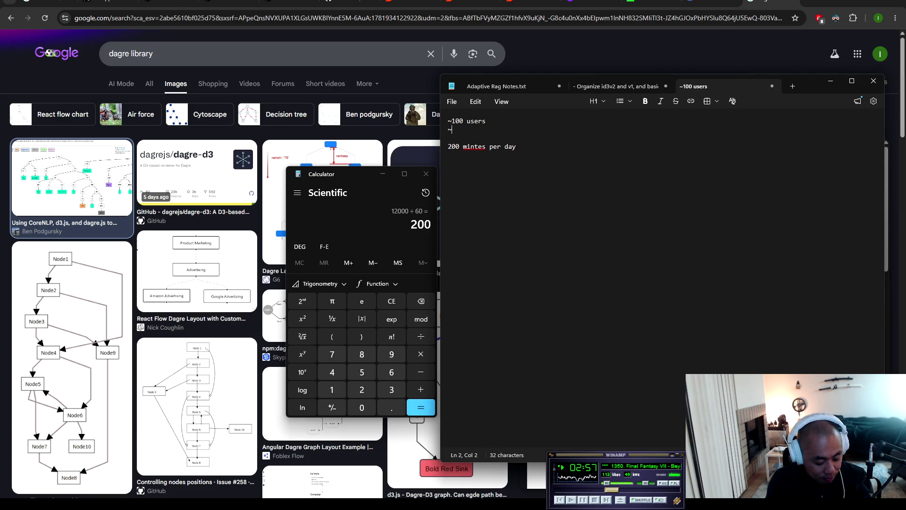
text(35)
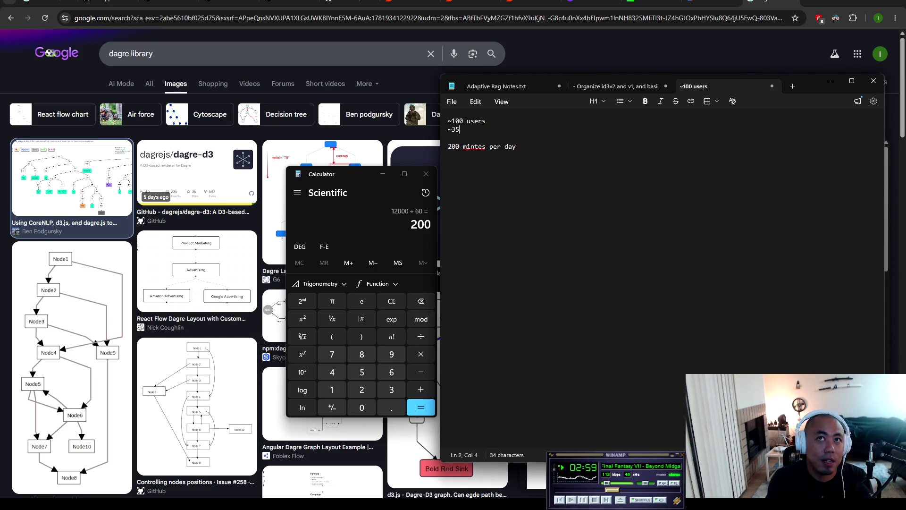
text( seconds lon)
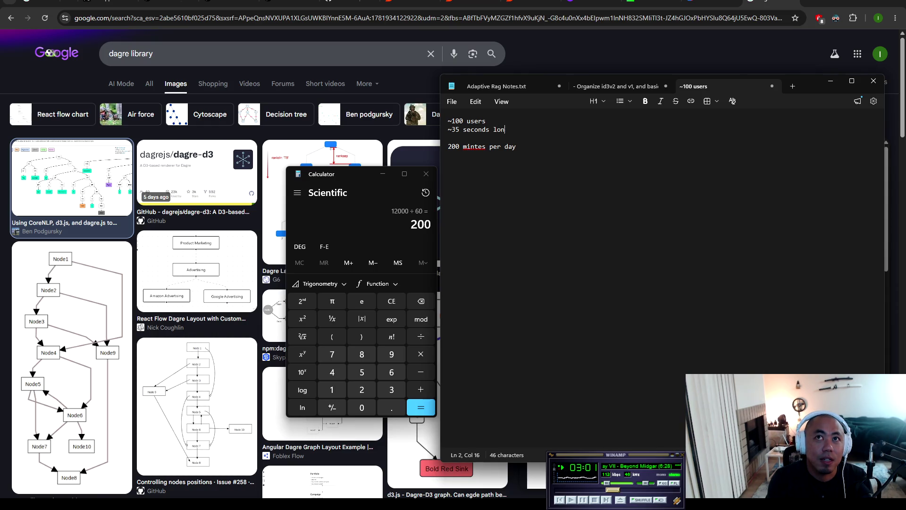
key(BackSpace)
text(ad time)
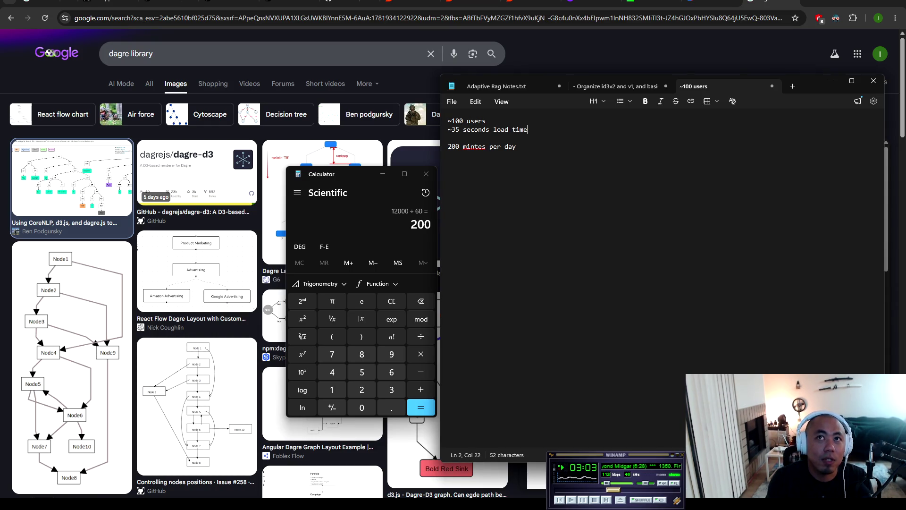
Step: Add a '~2x a day access per person' line below the load time
key(Return)
text(~)
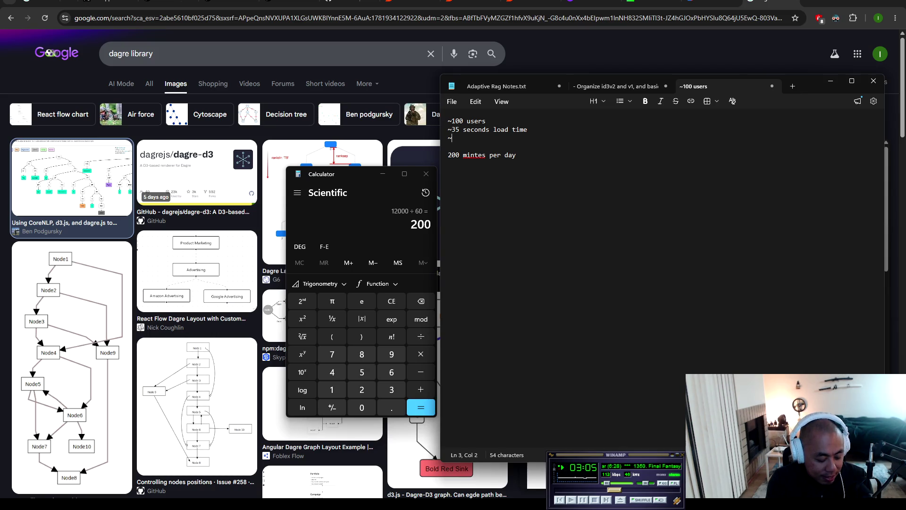
text(acce)
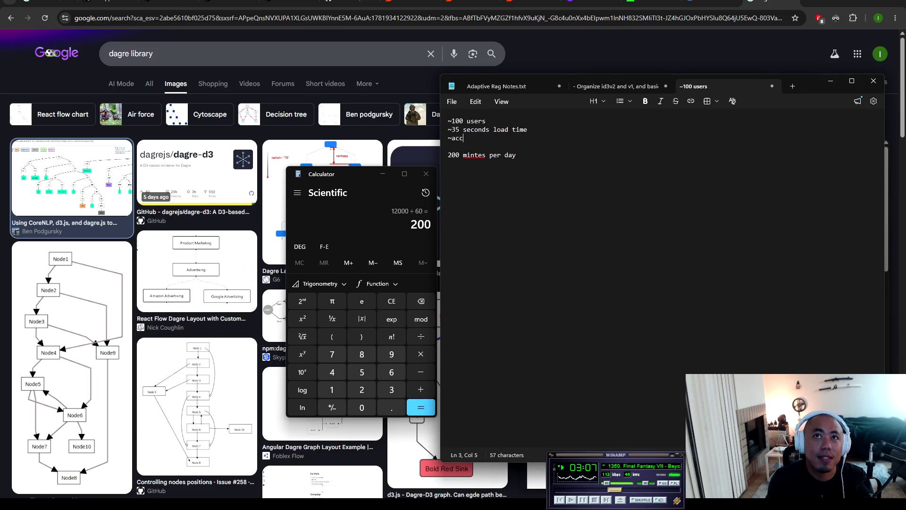
key(BackSpace)
key(BackSpace)
key(BackSpace)
text(4x a t)
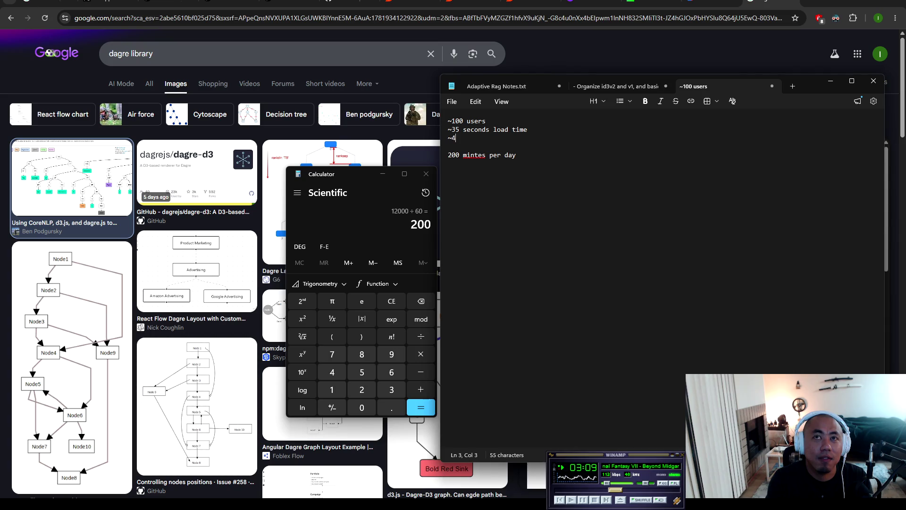
key(BackSpace)
text(day )
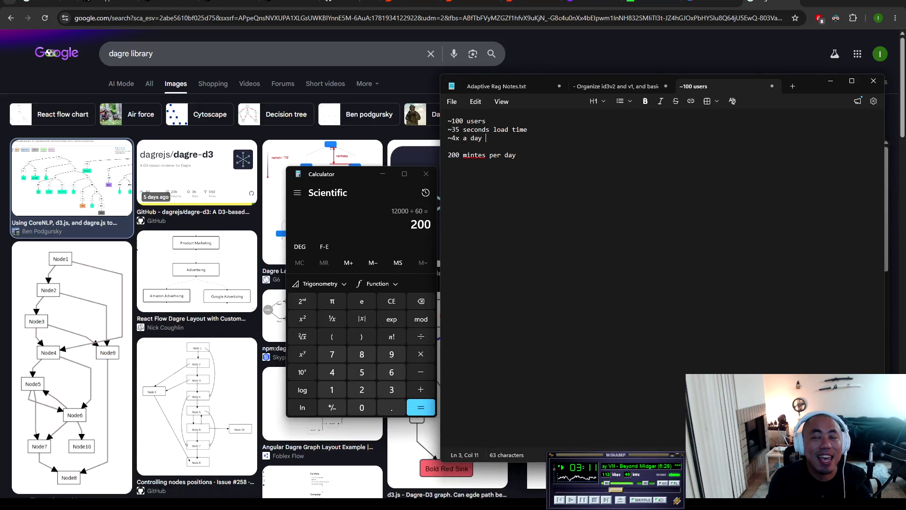
text(access per person)
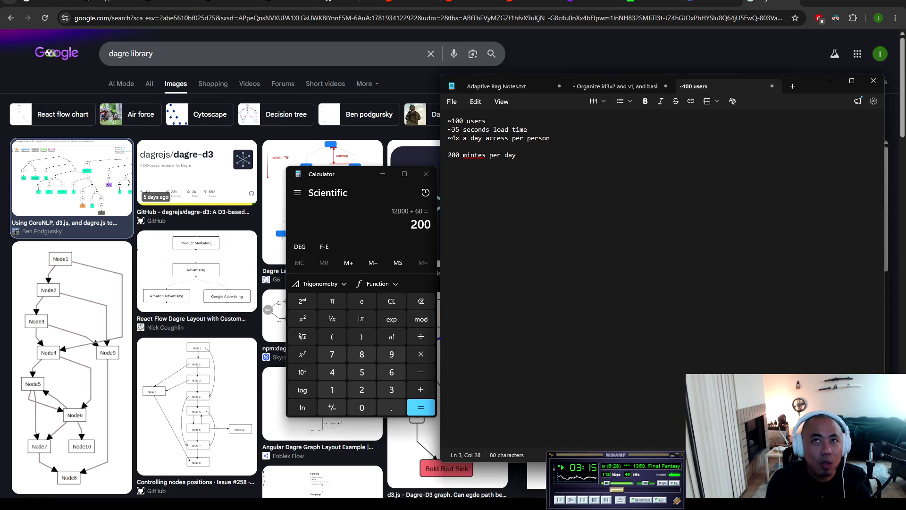
click(454, 138)
key(BackSpace)
text(2)
key(End)
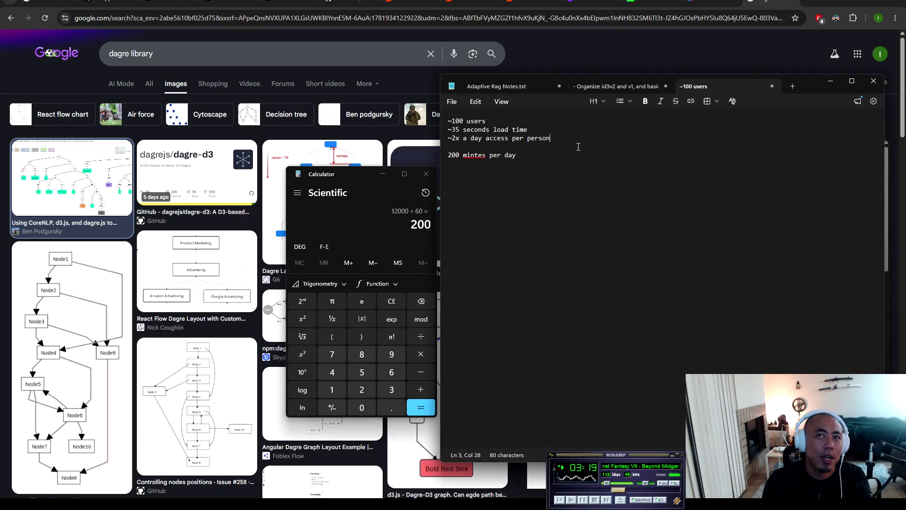
key(Return)
Step: In Calculator, compute 3500 × 2 = 7000, then divide by 60
click(504, 153)
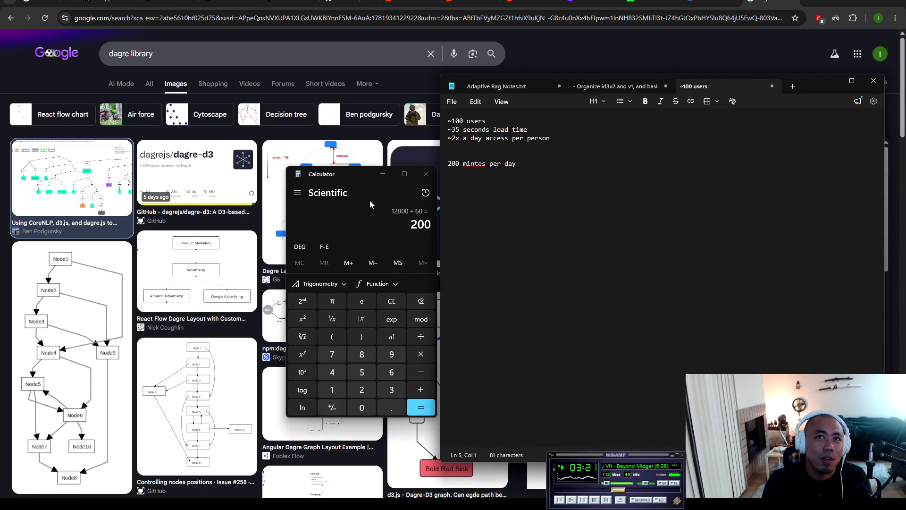
click(358, 178)
click(397, 301)
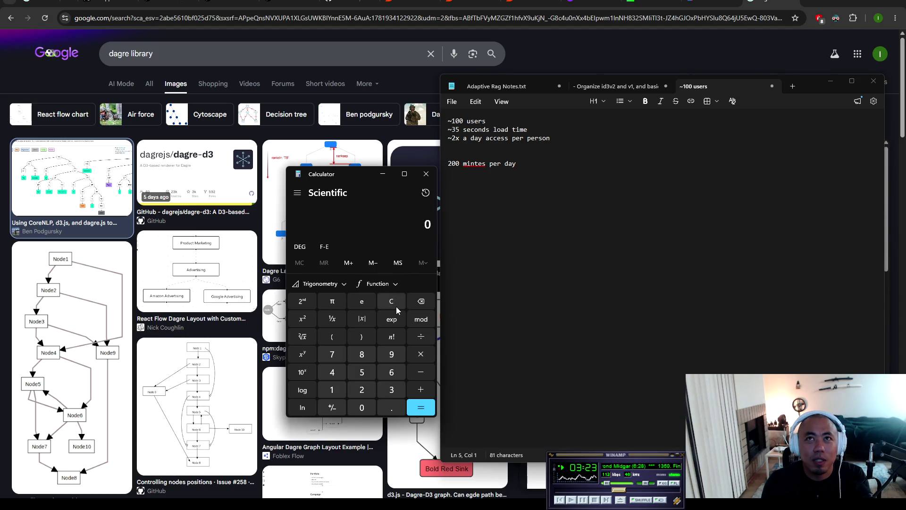
text(100*3)
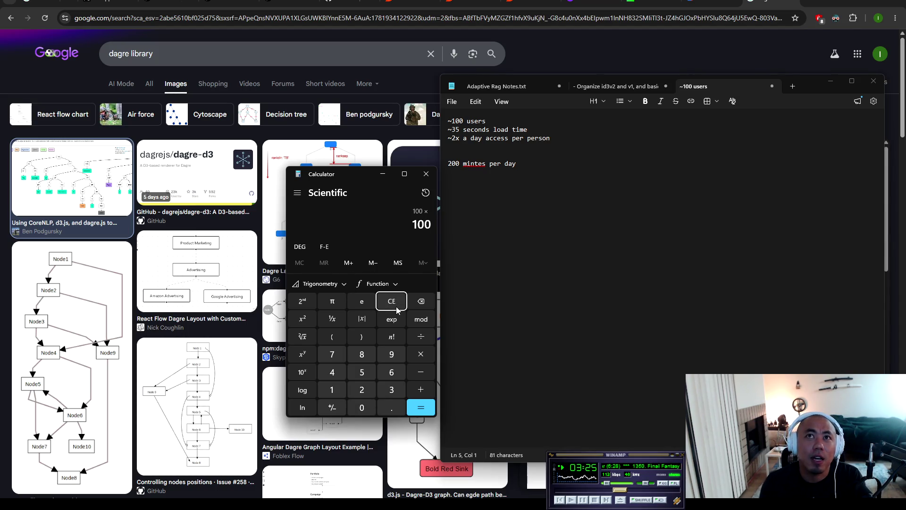
text(59)
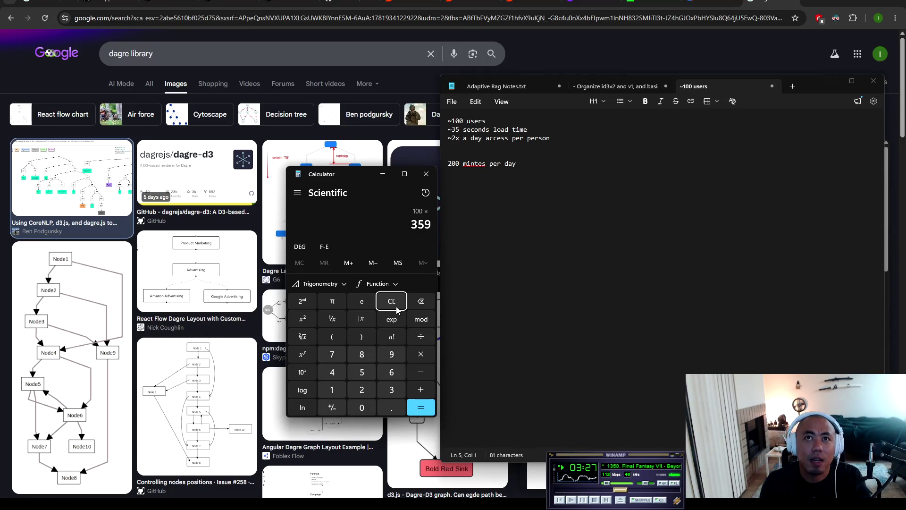
double_click(390, 303)
text(3500)
text(*)
text(2)
key(Return)
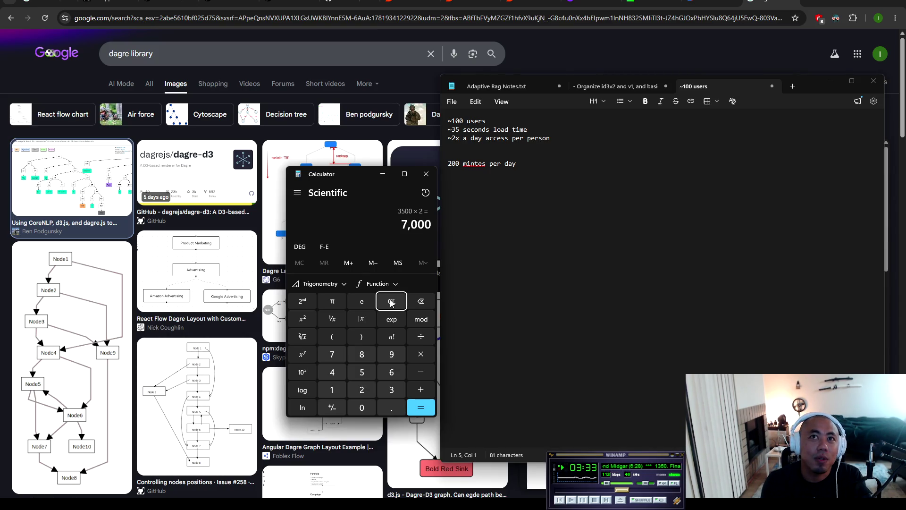
text(/60)
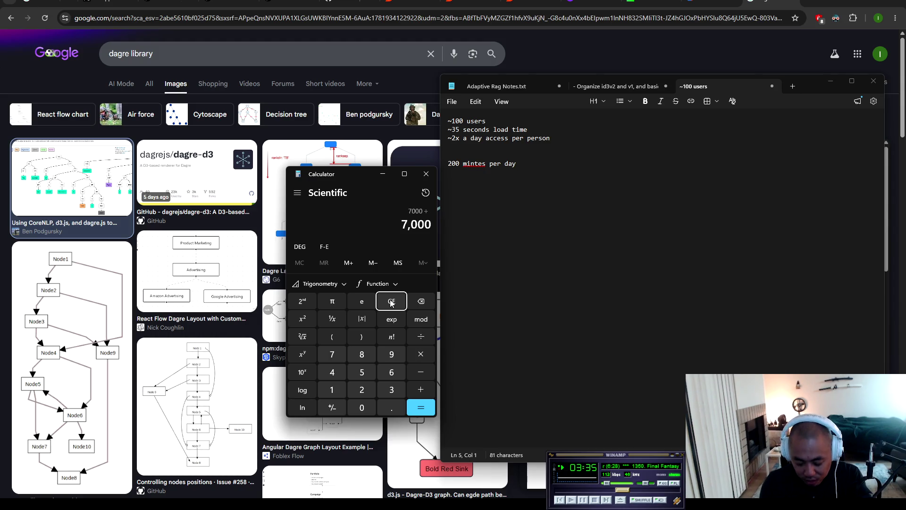
key(Return)
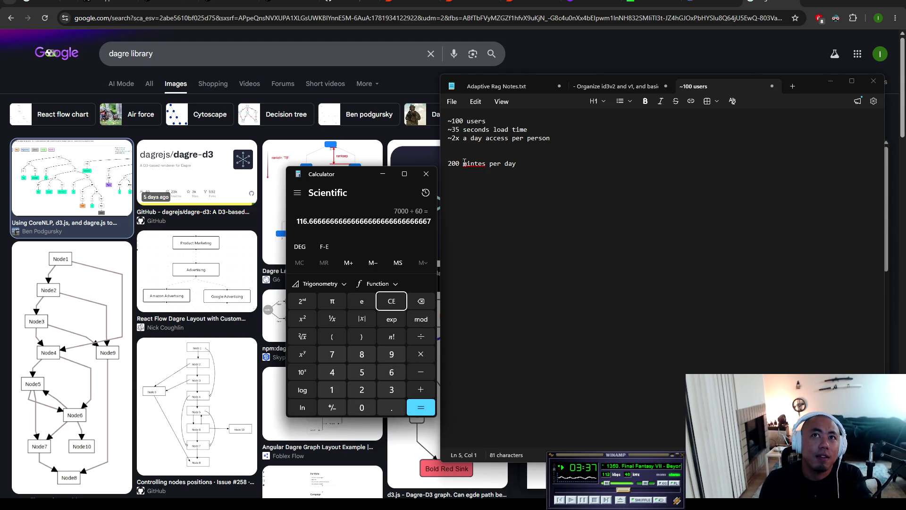
Step: Replace 200 with 116 and correct 'mintes' to 'minutes' in the daily total line
double_click(453, 163)
text(116)
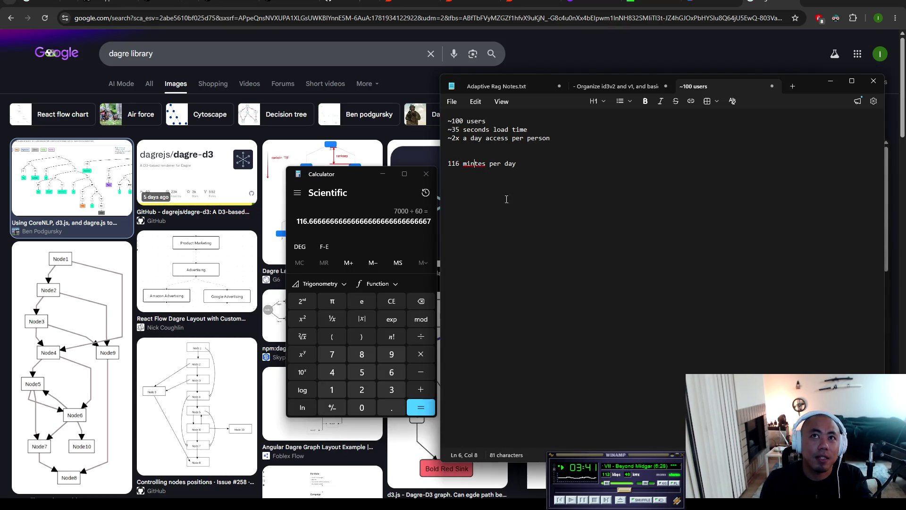
right_click(475, 164)
click(542, 234)
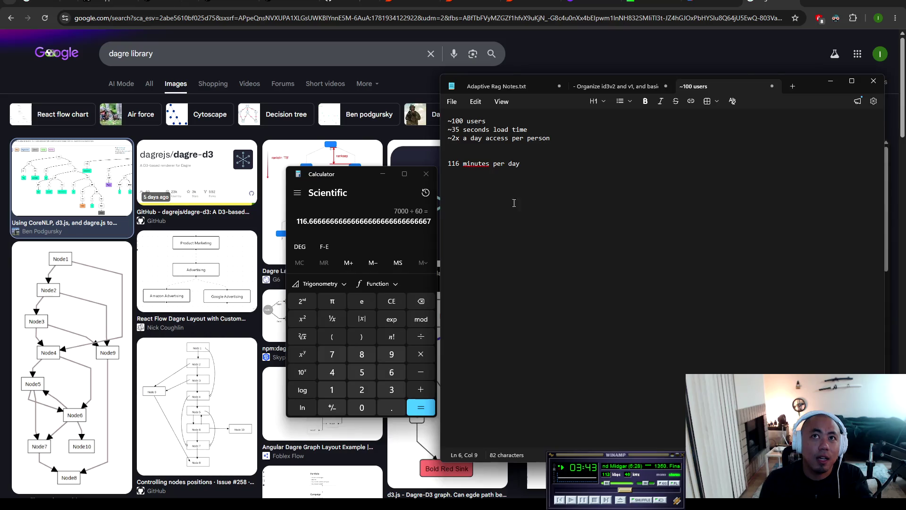
click(521, 165)
key(Return)
key(Return)
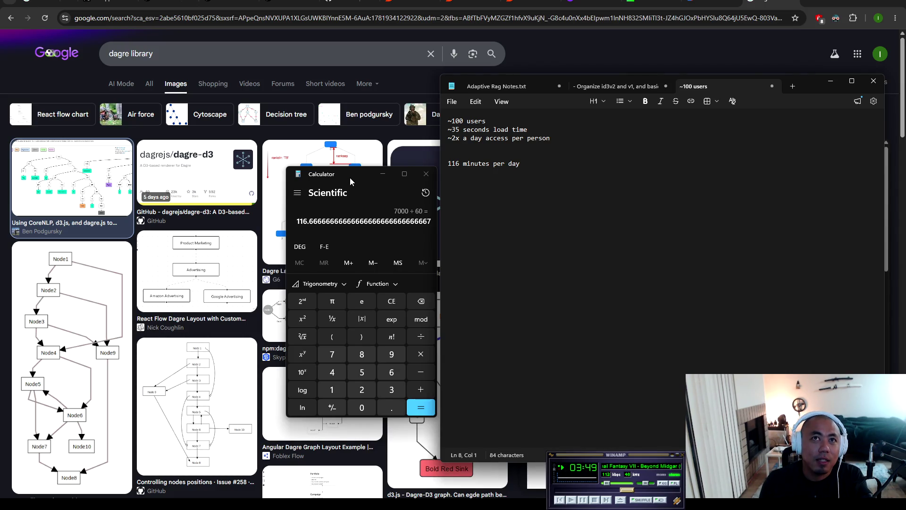
Step: Multiply the daily minutes by 30 to get 3500, note it, then divide by 60
click(421, 353)
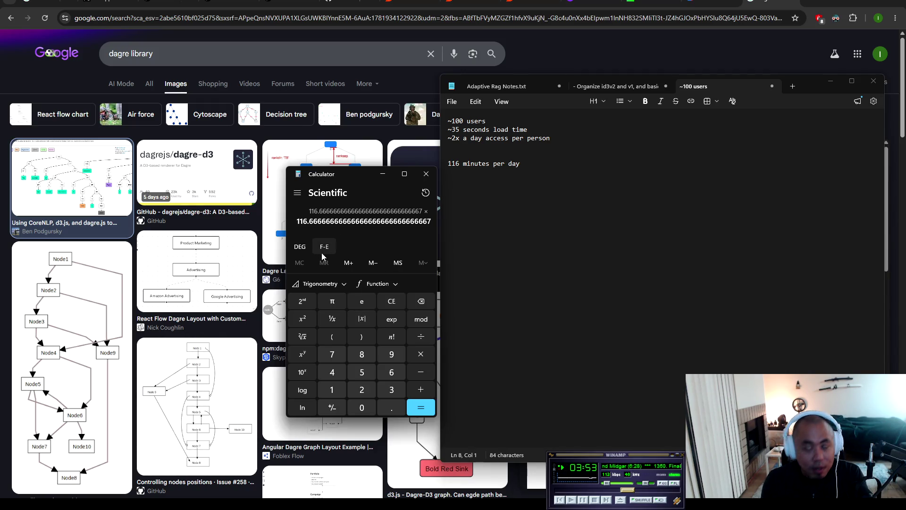
text(30)
key(Return)
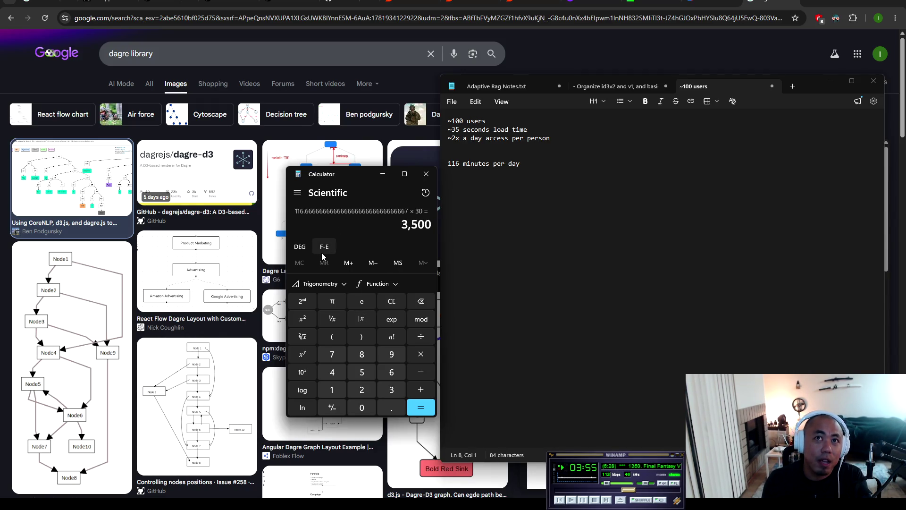
click(475, 180)
text(3500)
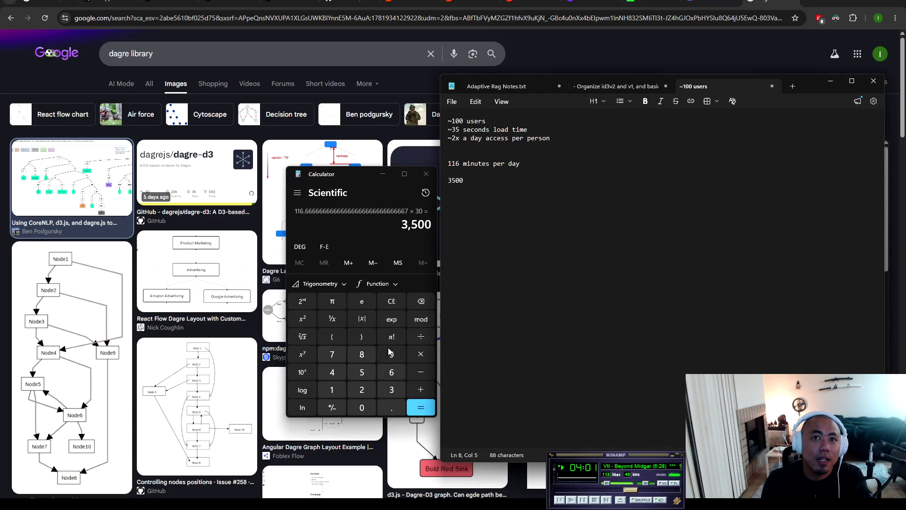
click(422, 337)
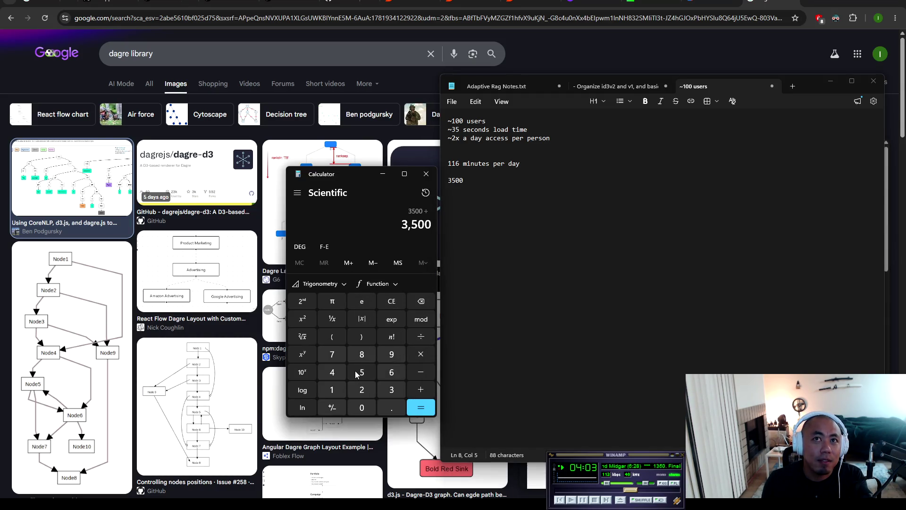
text(60)
key(Return)
Step: Write '58.33 hrs per month', remove the 3500 line, and add '===' under the access line
click(509, 206)
key(Return)
key(Return)
text(58.33)
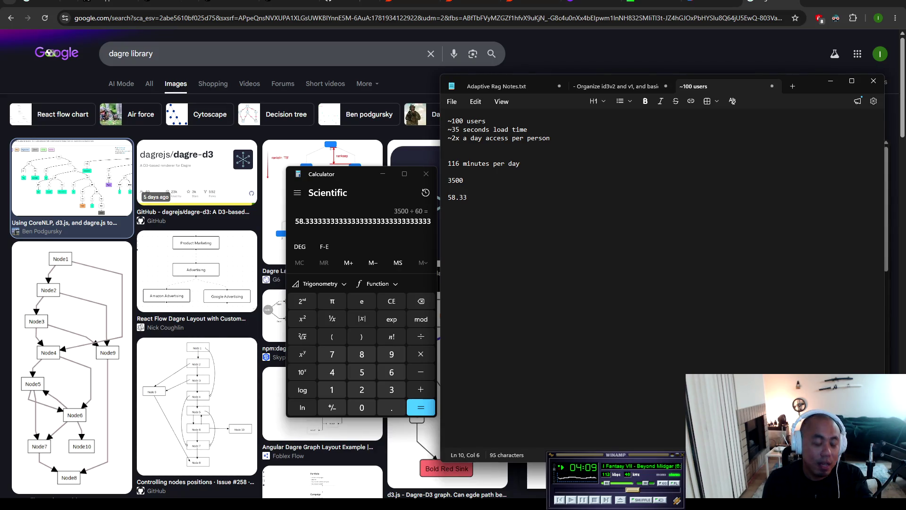
text( hrs per month)
click(481, 184)
key(BackSpace)
key(BackSpace)
key(BackSpace)
click(464, 146)
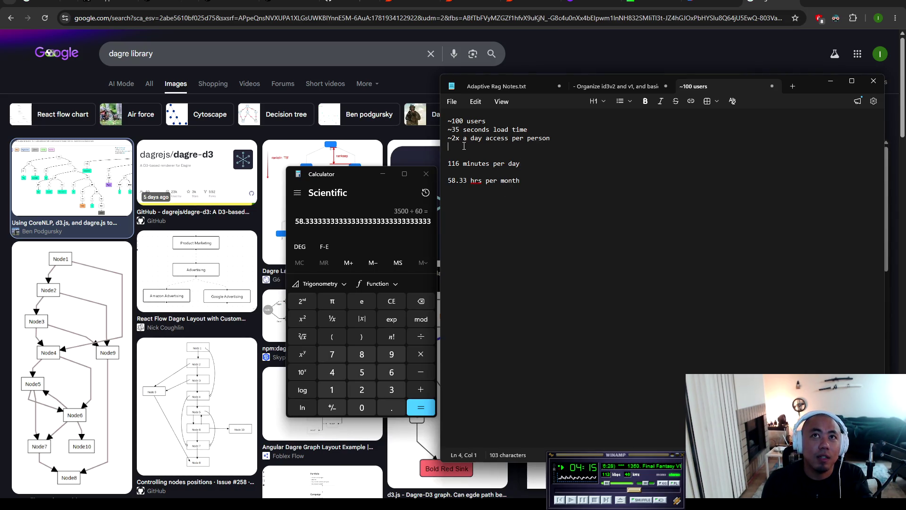
text(===)
click(537, 182)
drag(532, 182, 443, 181)
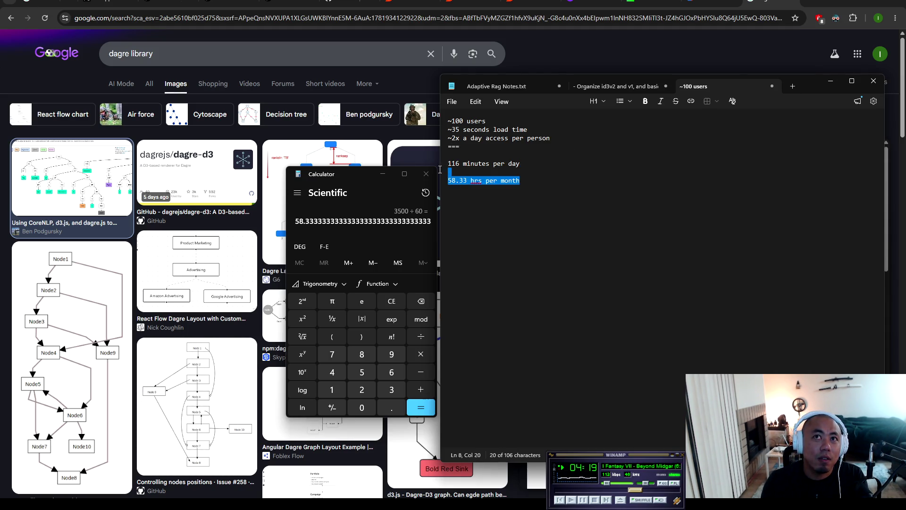
click(568, 218)
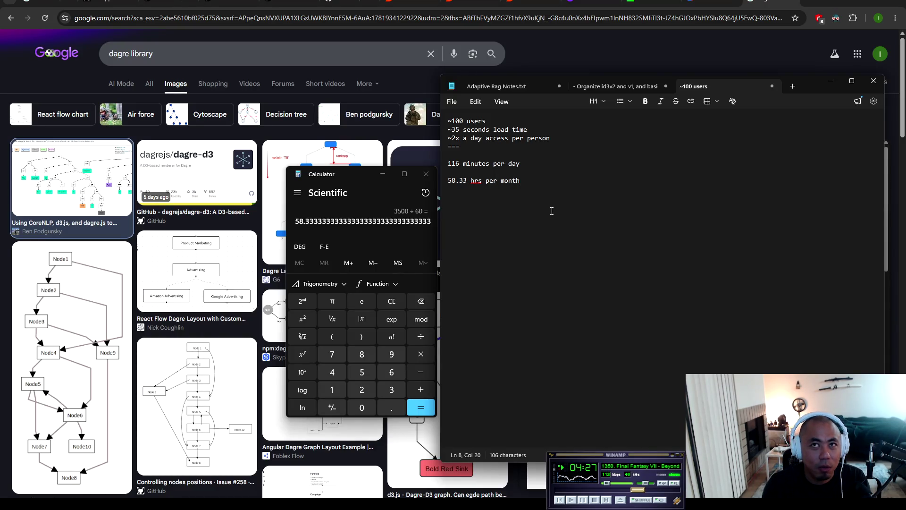
Step: Add an 'avg salary of user $120' line below the monthly hours
key(Return)
key(Return)
text(avg salary of )
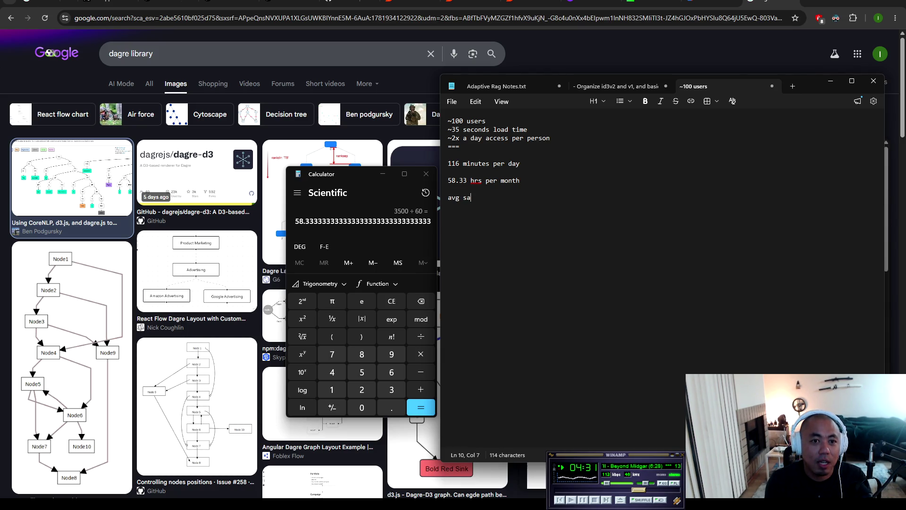
text(user)
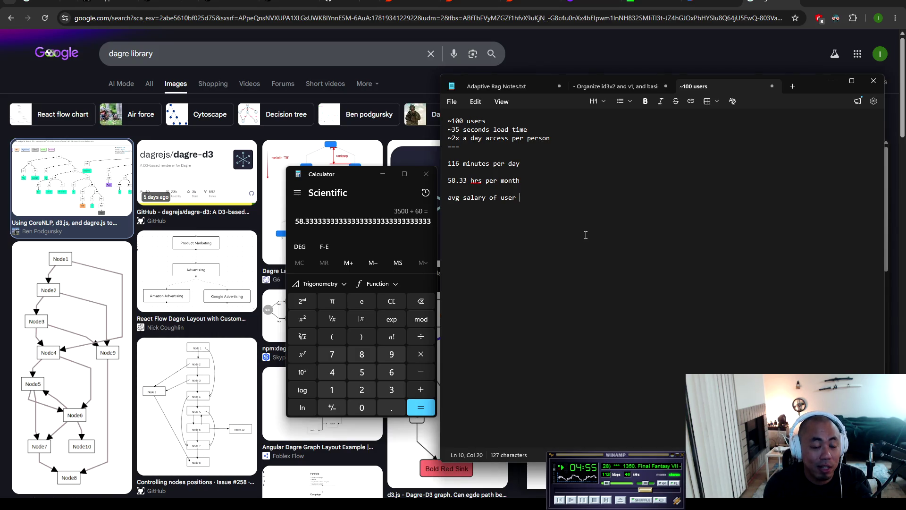
text($)
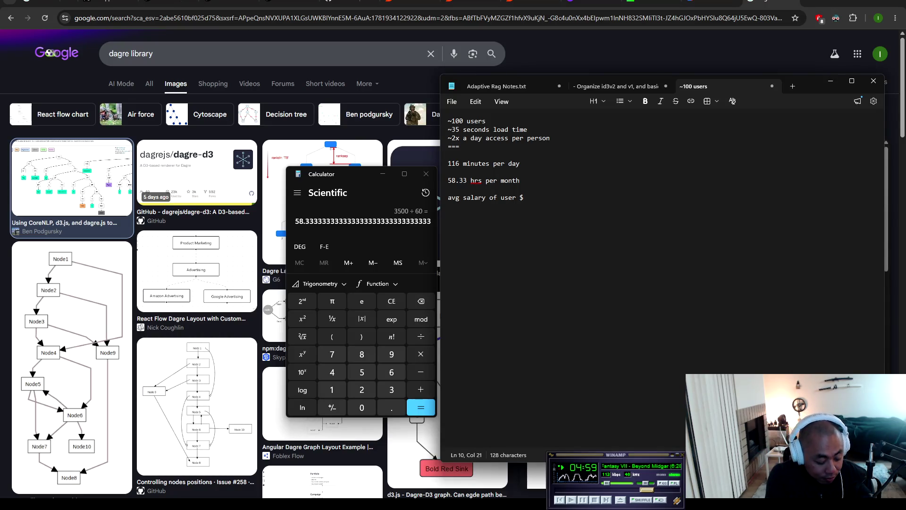
text(120)
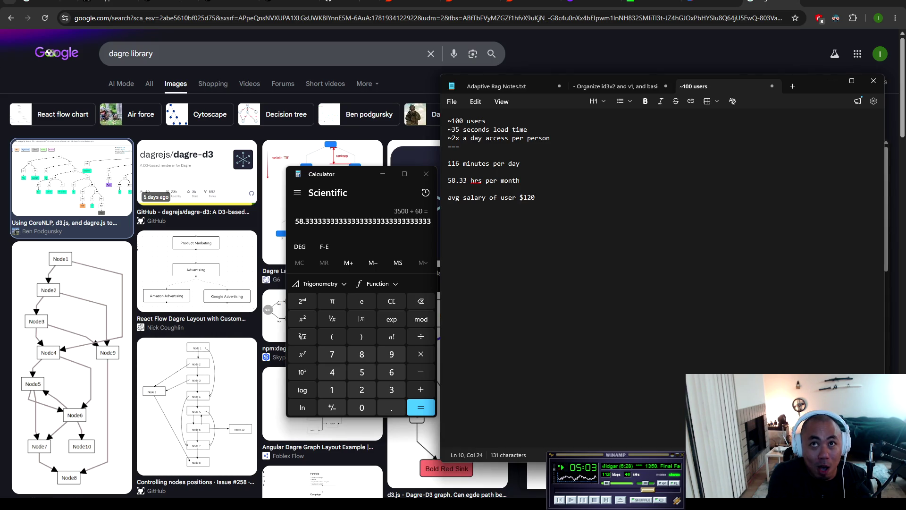
key(Return)
key(Return)
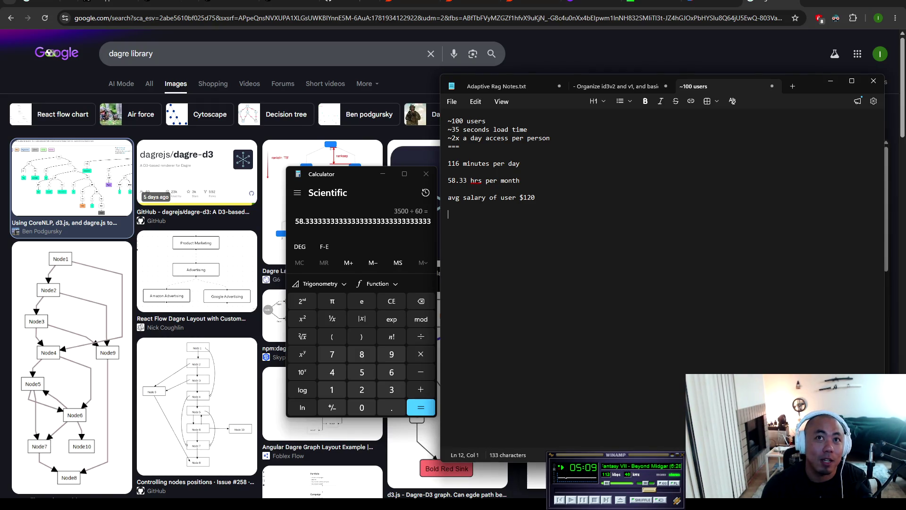
Step: Multiply 58.33 by 120 and record '$7000 a month in labor just in loading times'
click(420, 354)
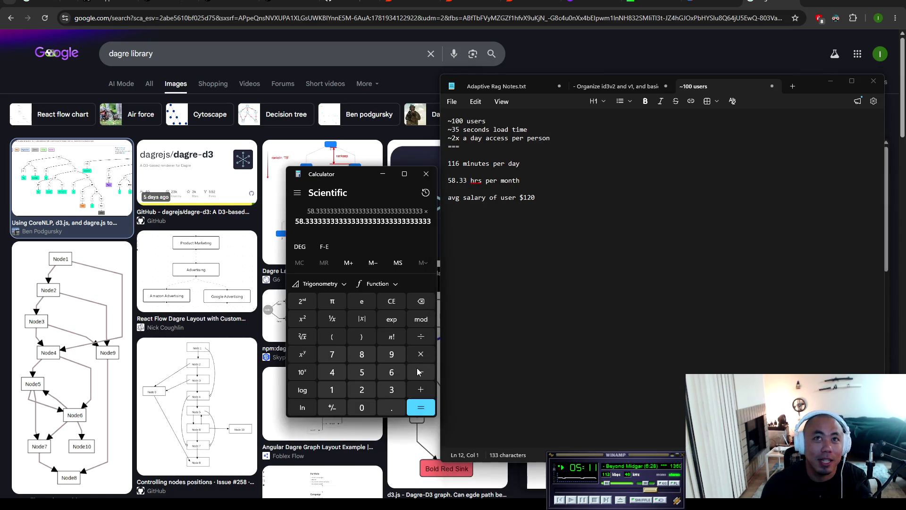
text(120)
key(Return)
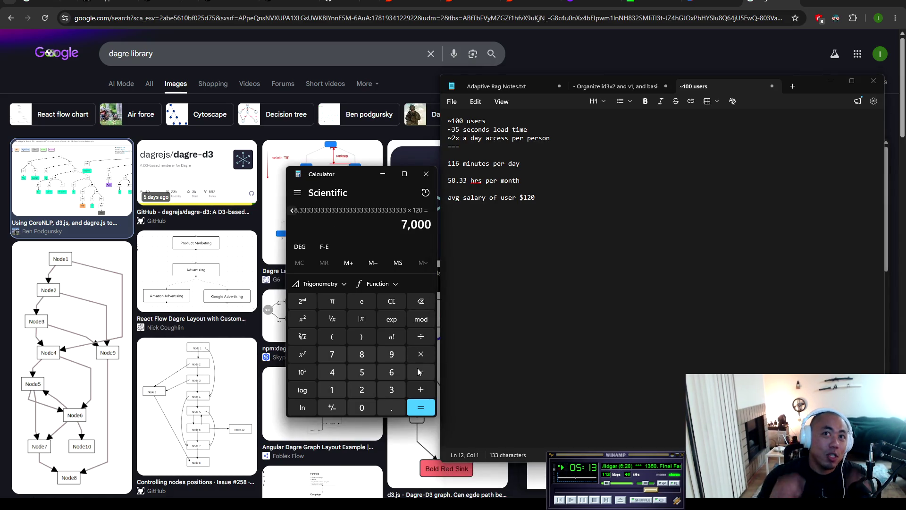
click(600, 260)
text($)
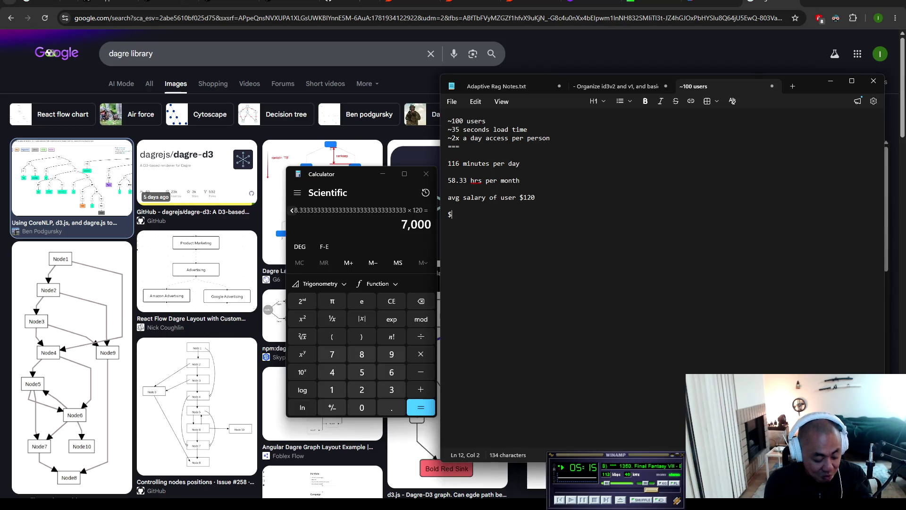
text(7000 )
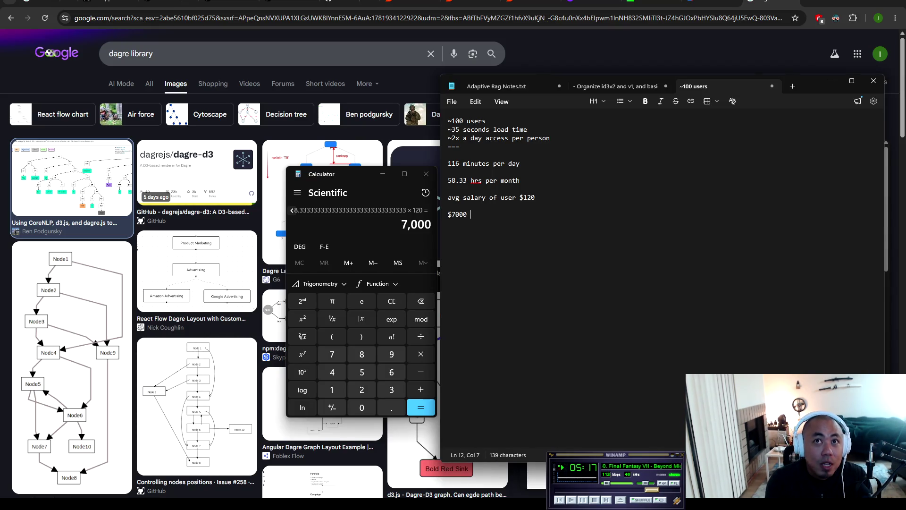
text(a month )
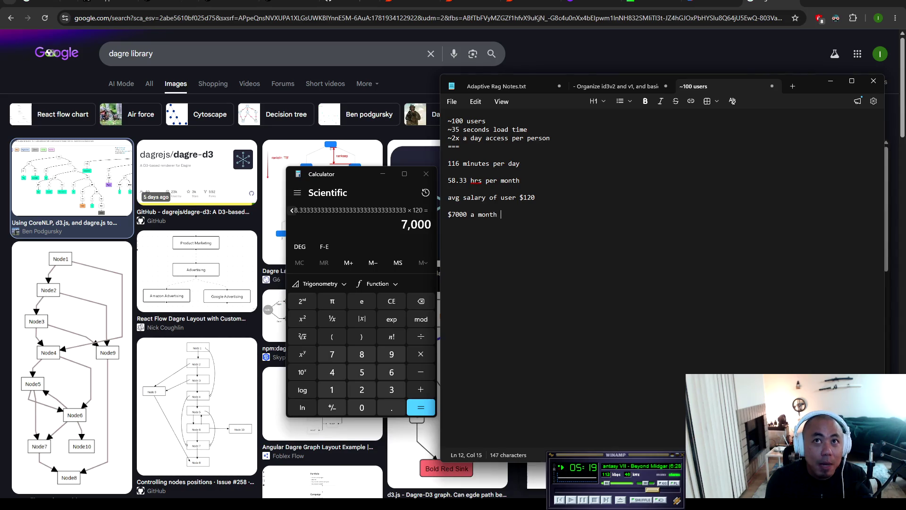
text(in labor just in loading ty)
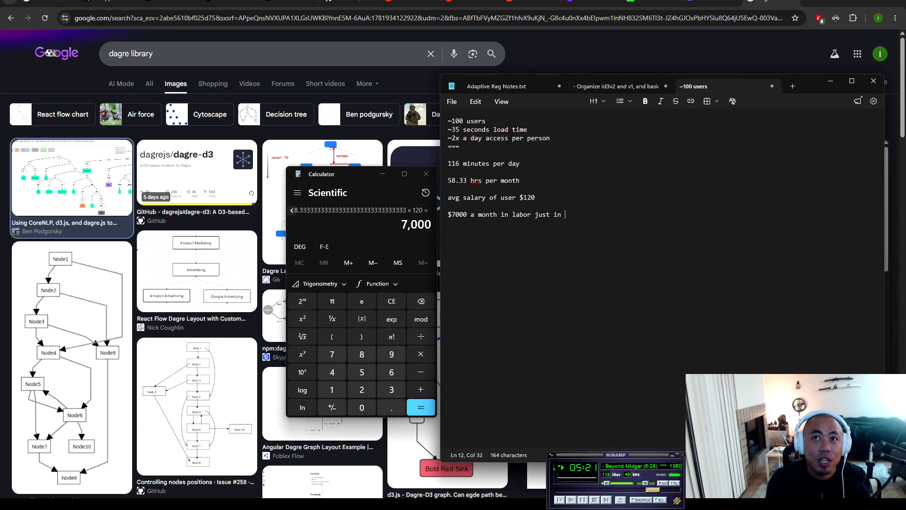
key(BackSpace)
text(imes)
key(Return)
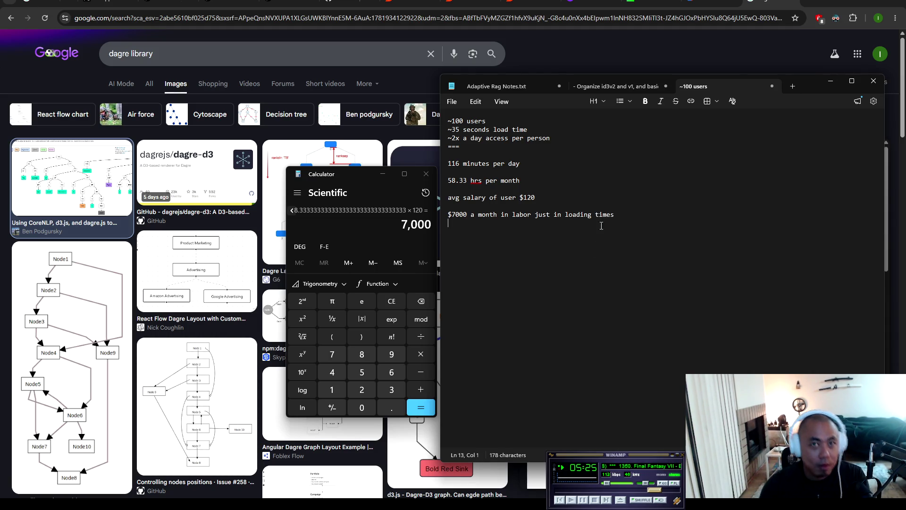
Step: Insert a '-------' divider above the $7000 labor line
click(590, 204)
key(Return)
key(Return)
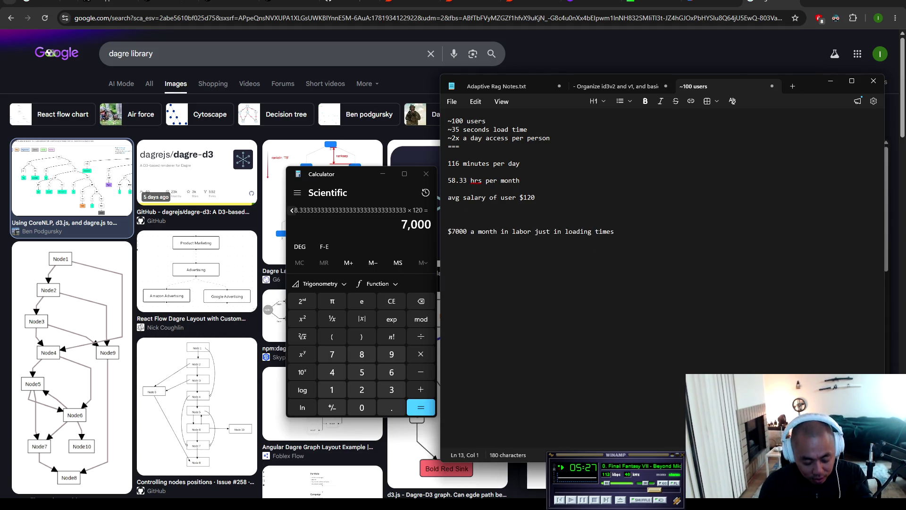
text(-------)
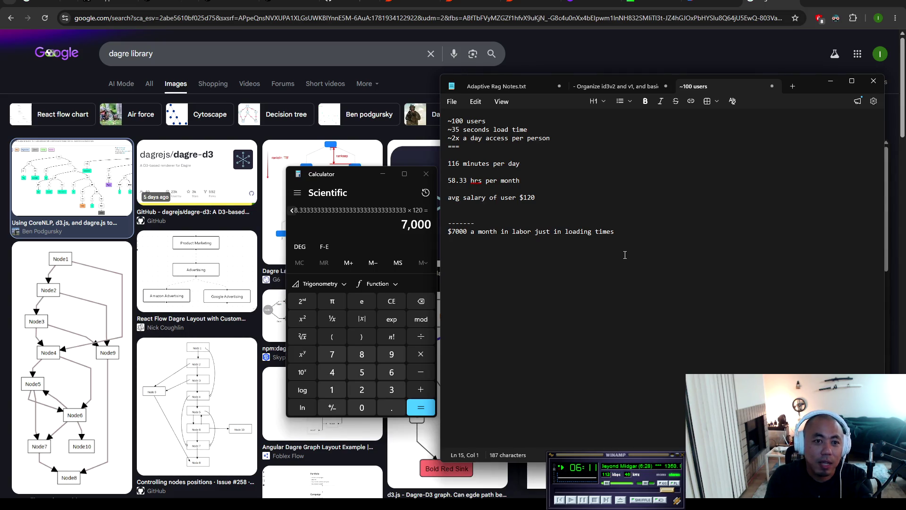
click(564, 51)
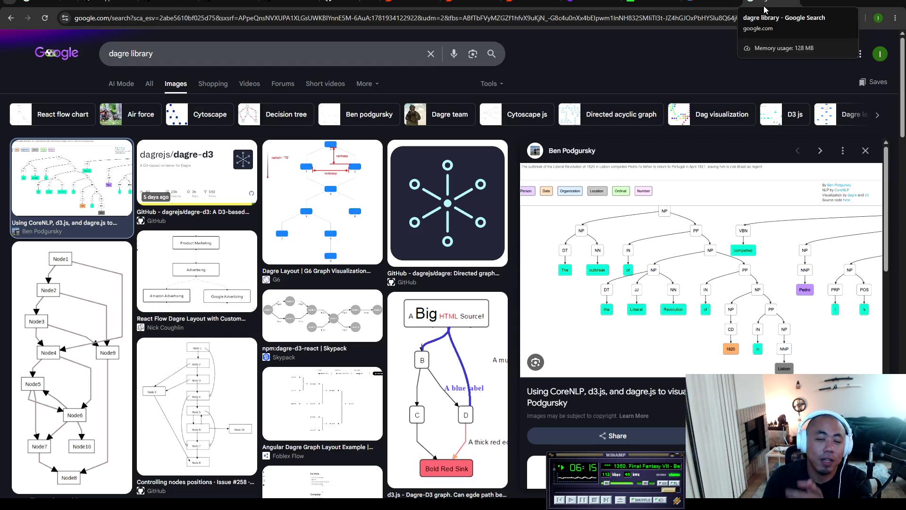
Step: Return from the dagre image results to the end of the Notepad notes
key(alt+Tab)
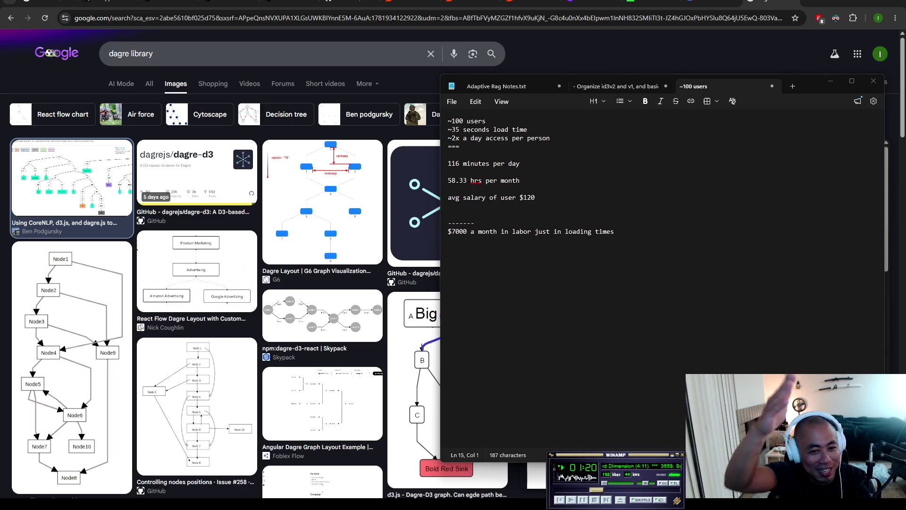
click(458, 320)
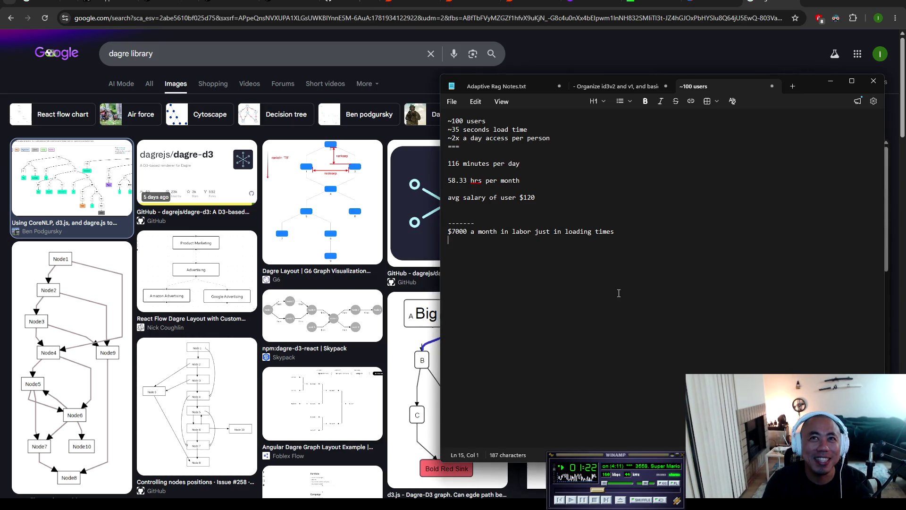
Step: Add a '$50 a day in big query api calls' line under the labor cost
text($50)
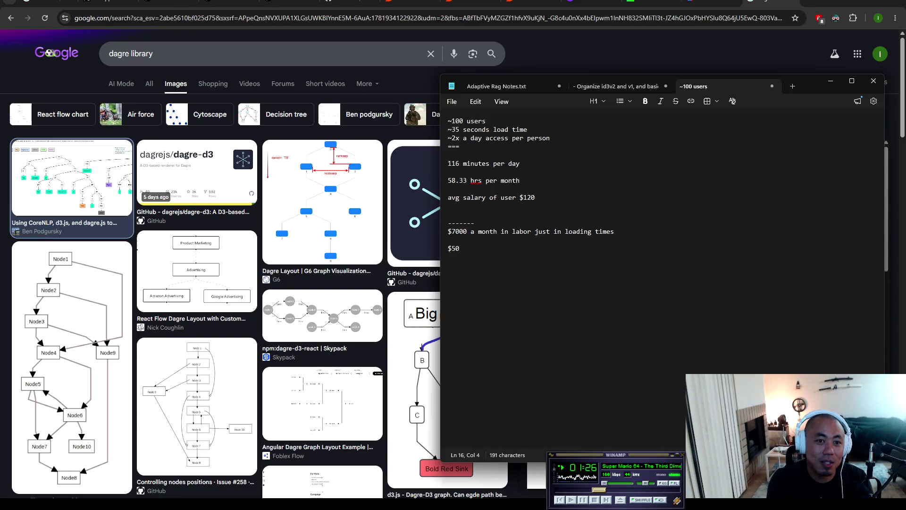
text( a day i)
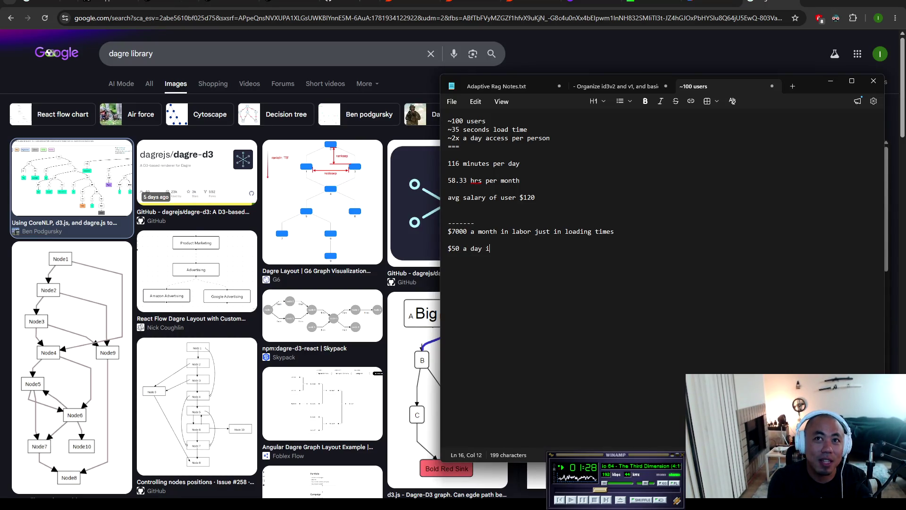
text(n big )
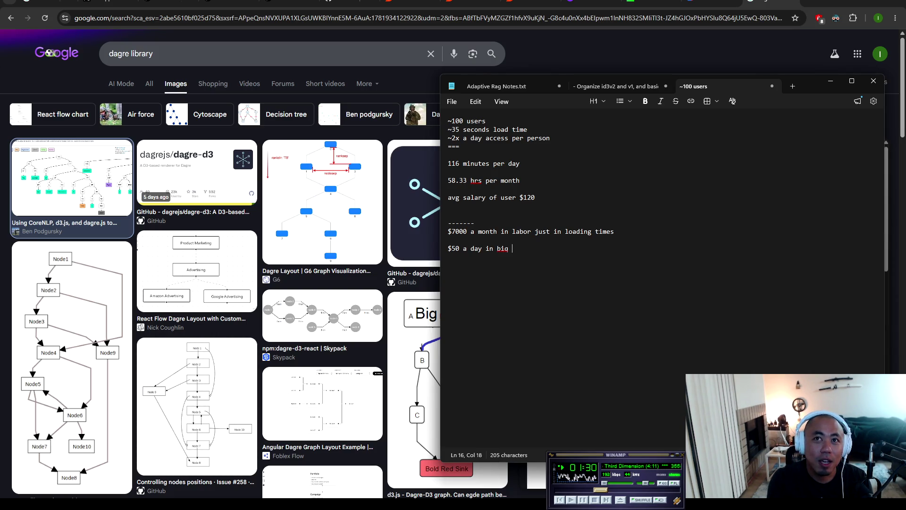
text( query )
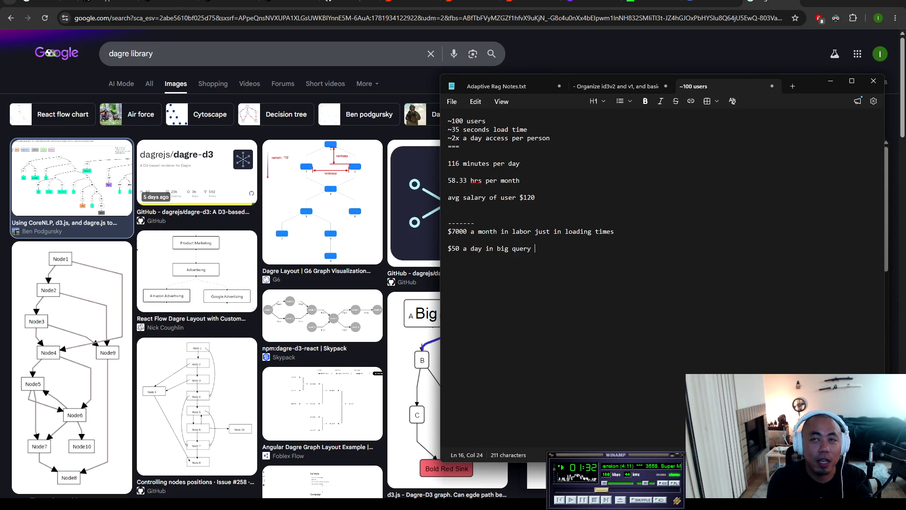
text(api calls)
key(Return)
key(Return)
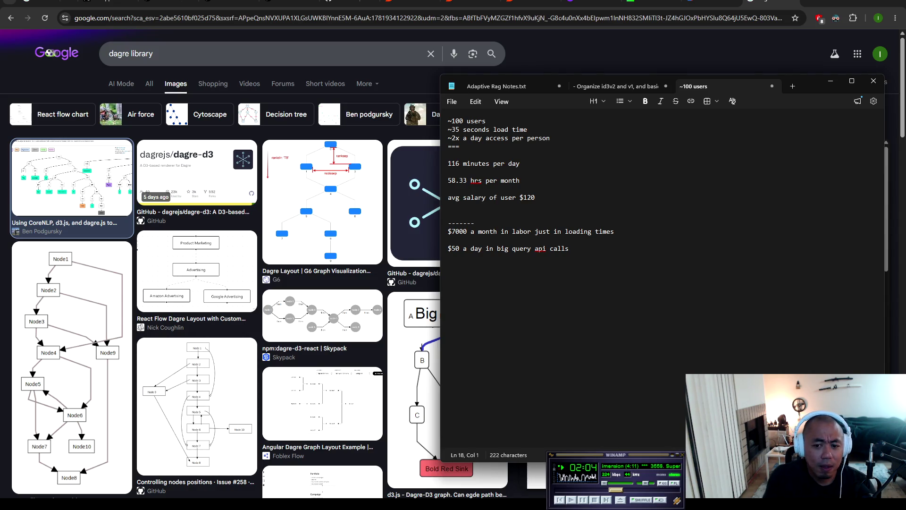
key(shift+Up)
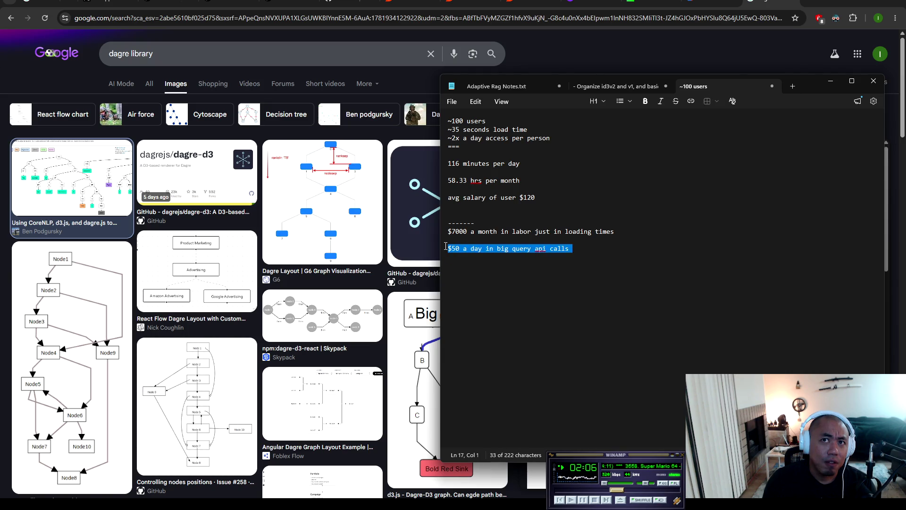
Step: Add a '-------' divider, 'Used to be:', and '$9000 a month in big query api calls'
click(569, 280)
text(-------)
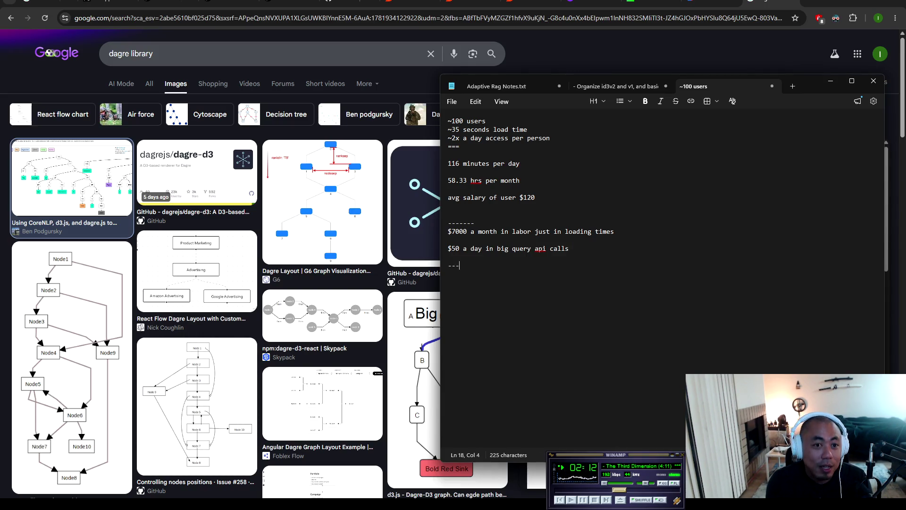
key(Return)
text(Used to be:)
key(Return)
text($9000 a mont)
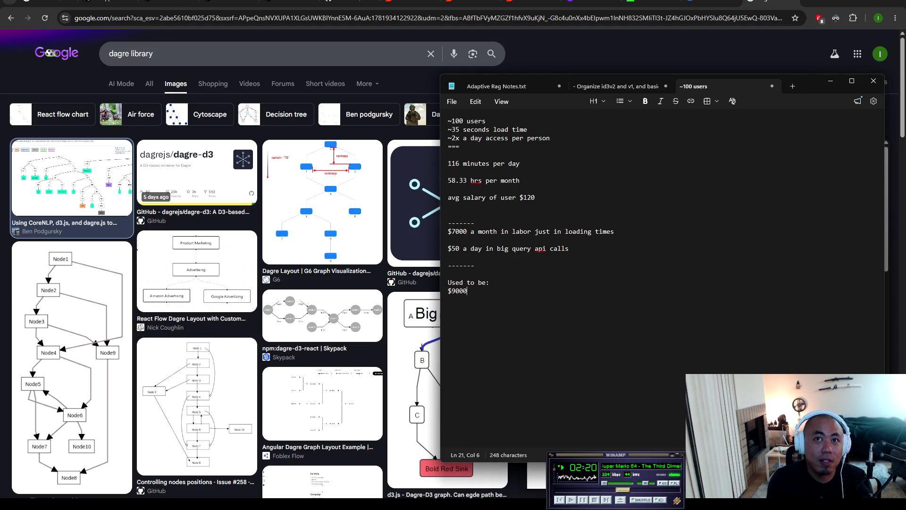
text(h in )
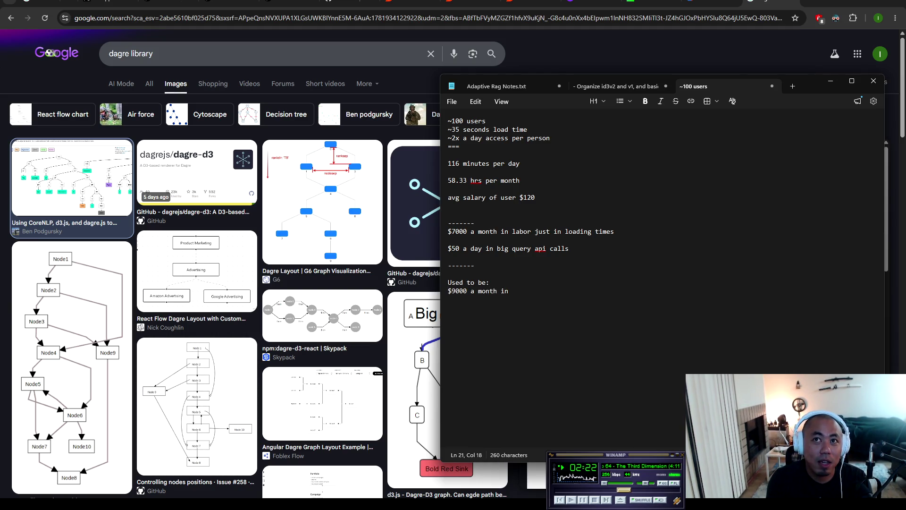
text(big query api calls)
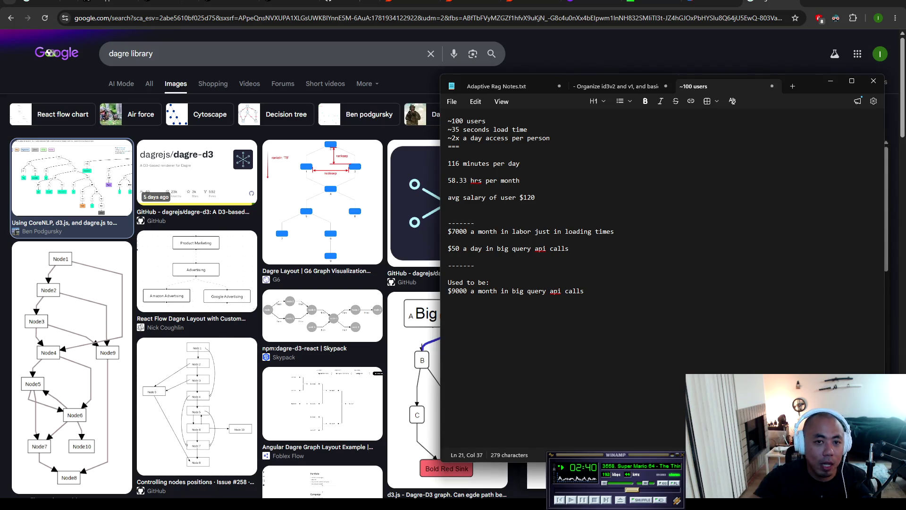
click(492, 283)
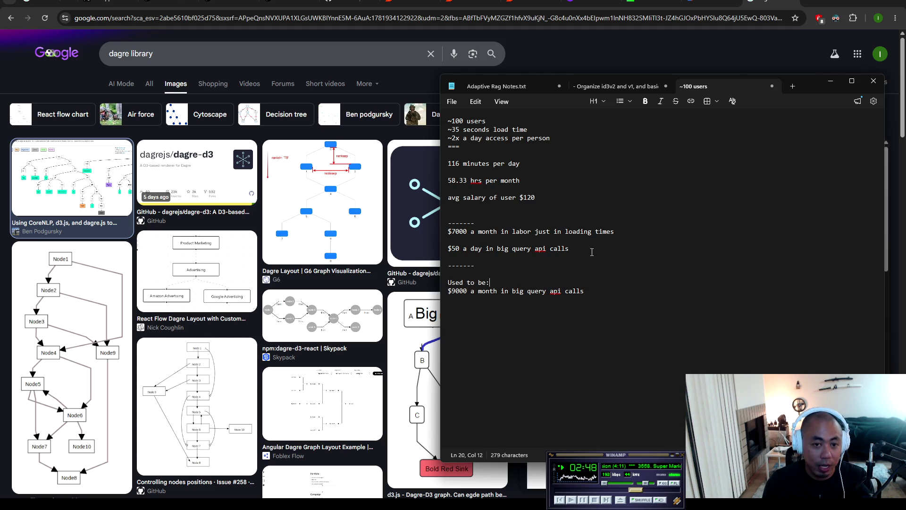
drag(592, 252, 432, 241)
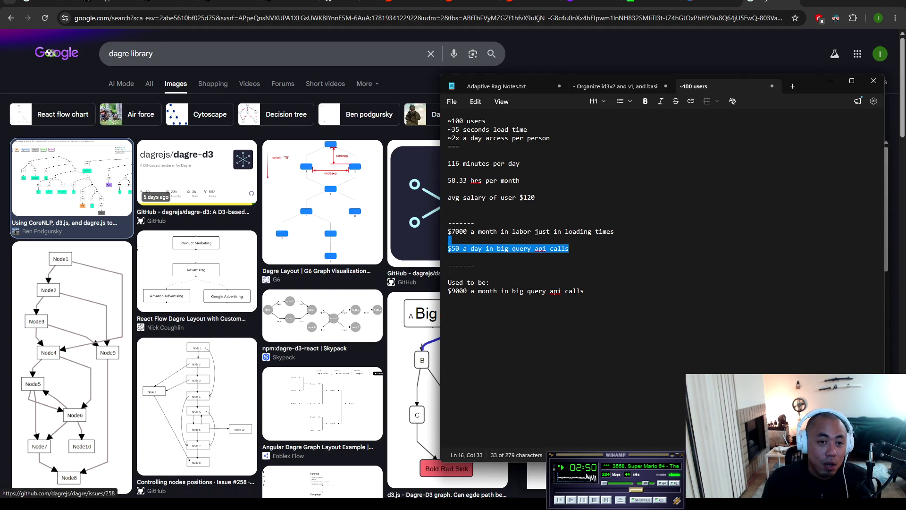
Step: Compute 50 × 30 = 1,500 and change the line to '$1500 a month in big query api calls'
key(alt+Tab)
click(392, 302)
text(50*30)
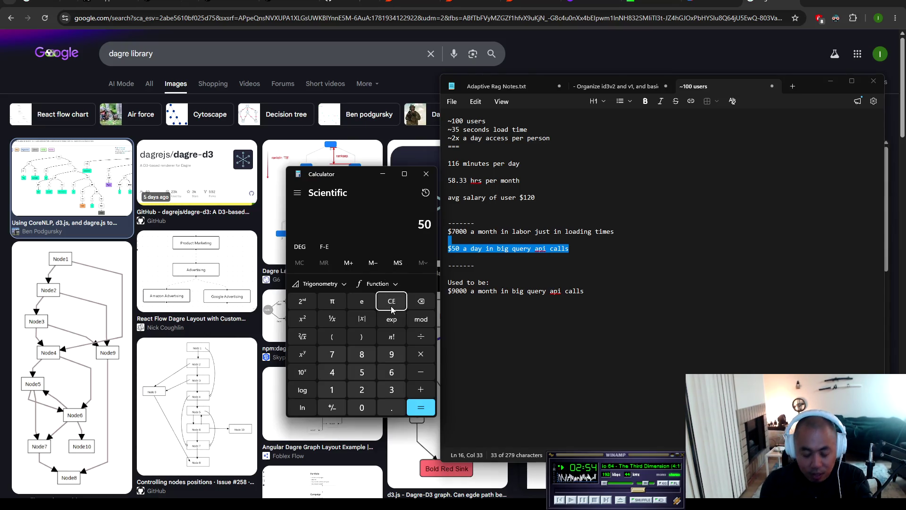
key(Return)
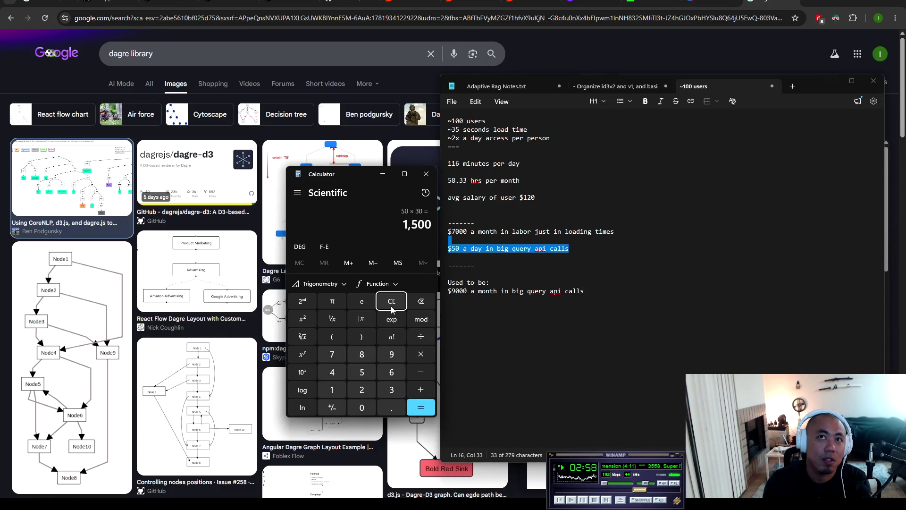
click(459, 250)
key(BackSpace)
key(BackSpace)
text(1500)
drag(577, 249, 497, 248)
double_click(484, 249)
text(month)
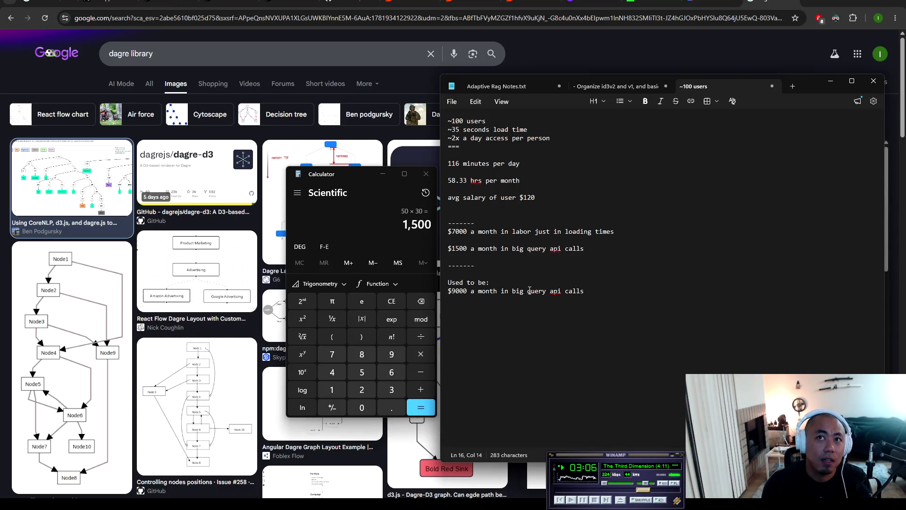
click(347, 177)
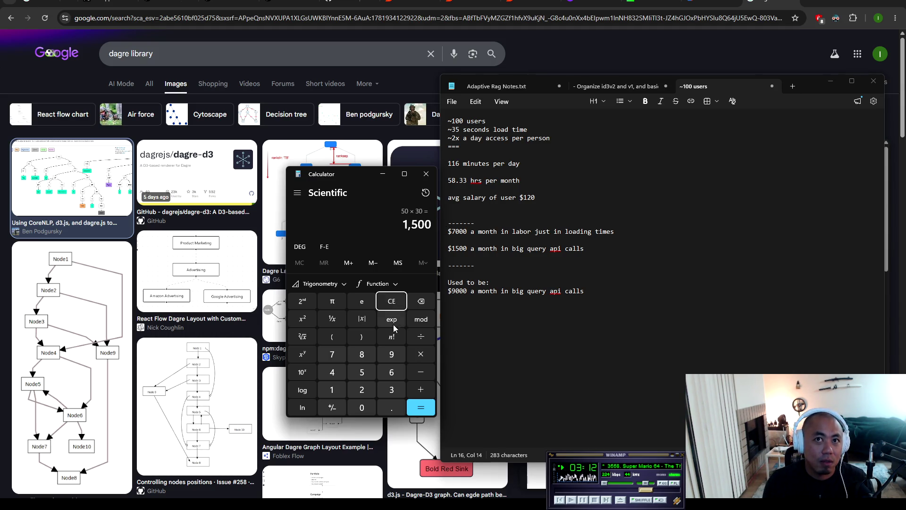
Step: In Calculator, compute 1500 × 12 = 18,000, then add 84000 for 102,000
click(421, 354)
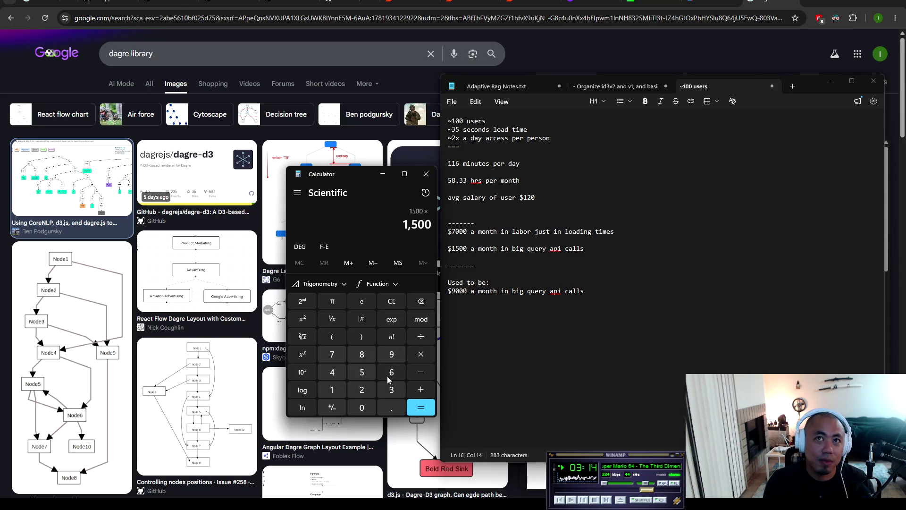
click(332, 390)
click(360, 391)
click(420, 407)
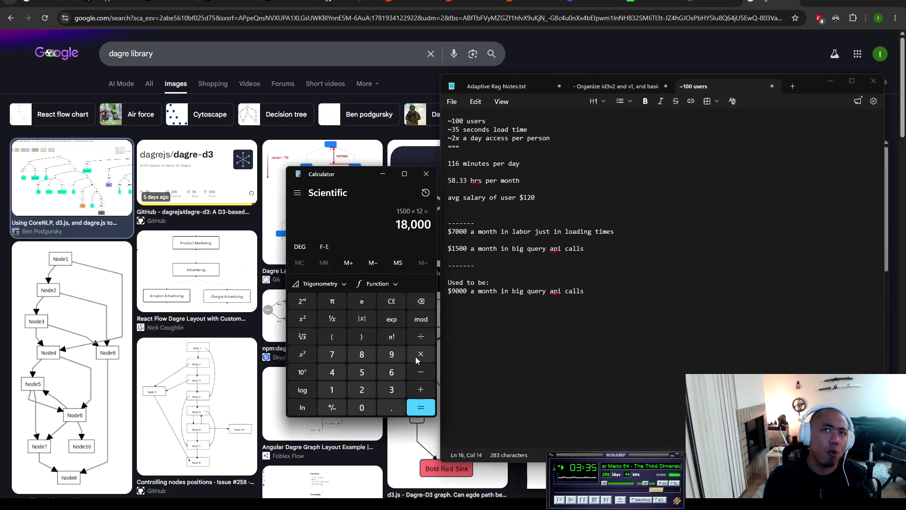
click(421, 390)
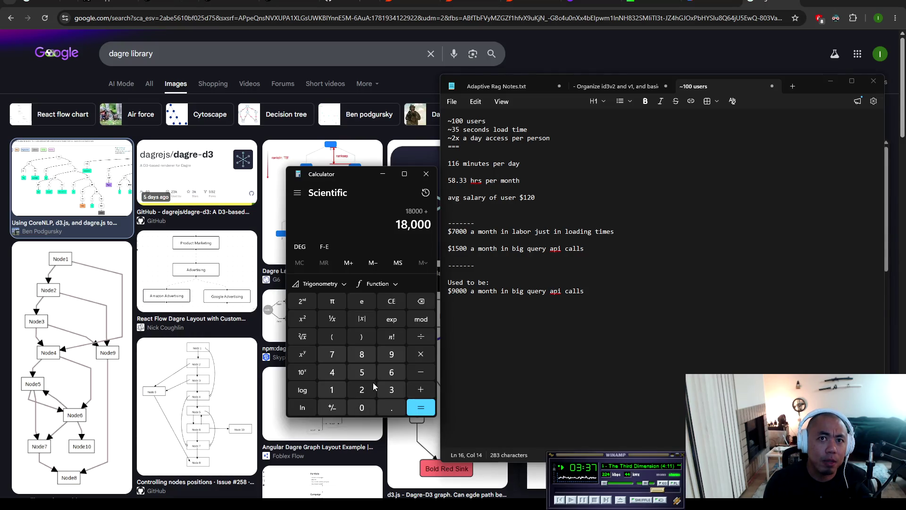
click(362, 354)
click(336, 374)
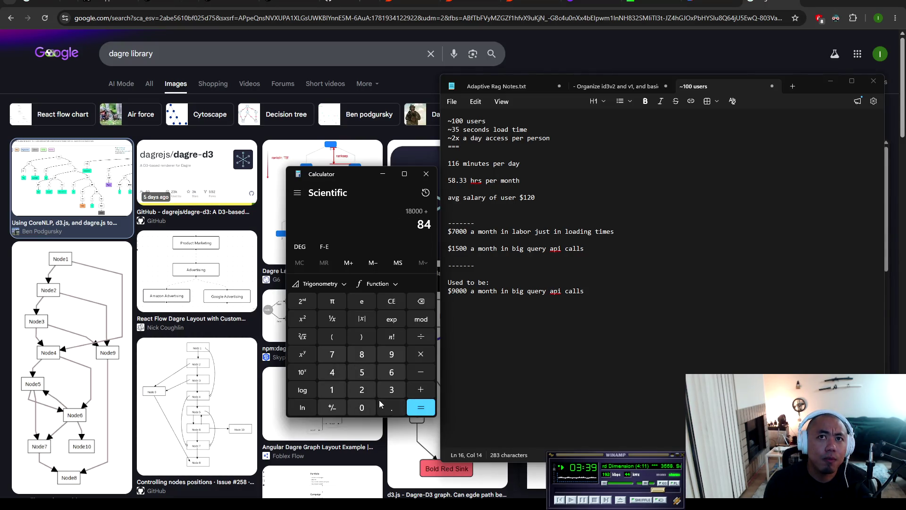
double_click(362, 407)
click(362, 407)
click(418, 409)
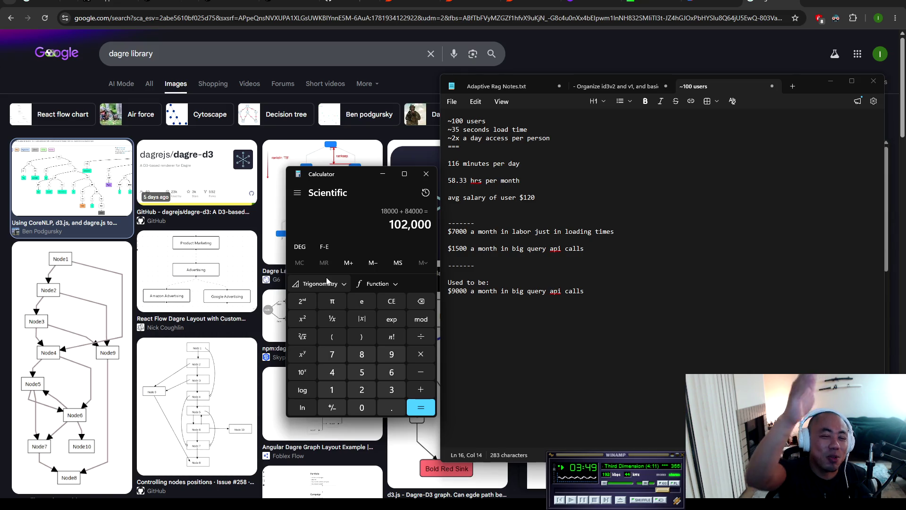
Step: Add '==' and '$102k a year just to run a dashboard' below the $1500 line
click(599, 258)
key(Return)
key(Return)
text(==)
key(Return)
text($)
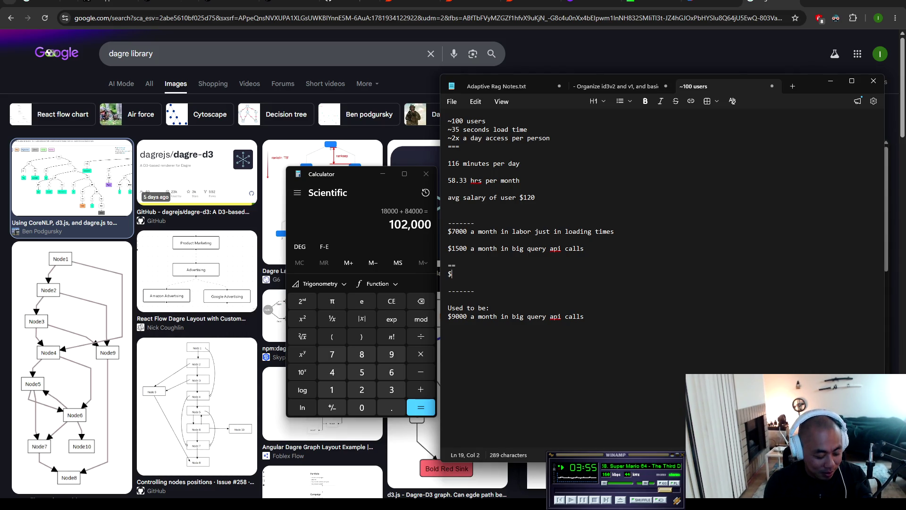
text(102k a year)
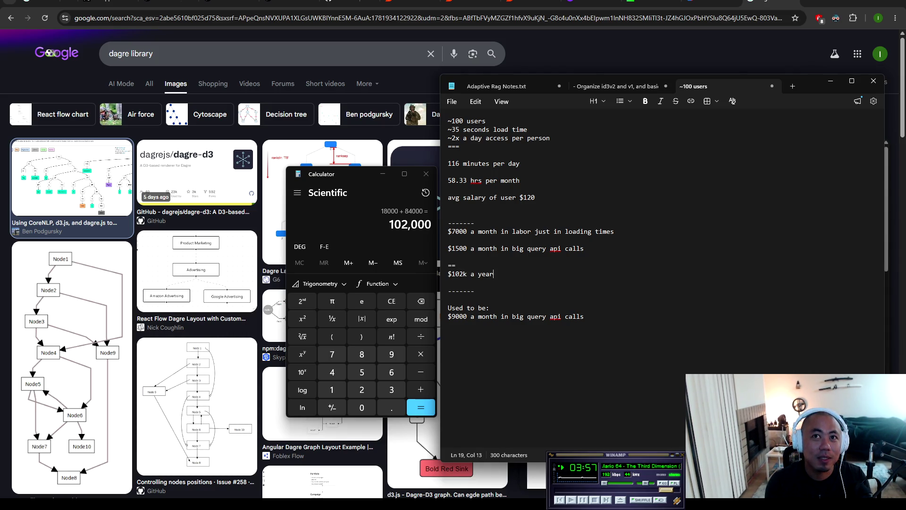
text( ju)
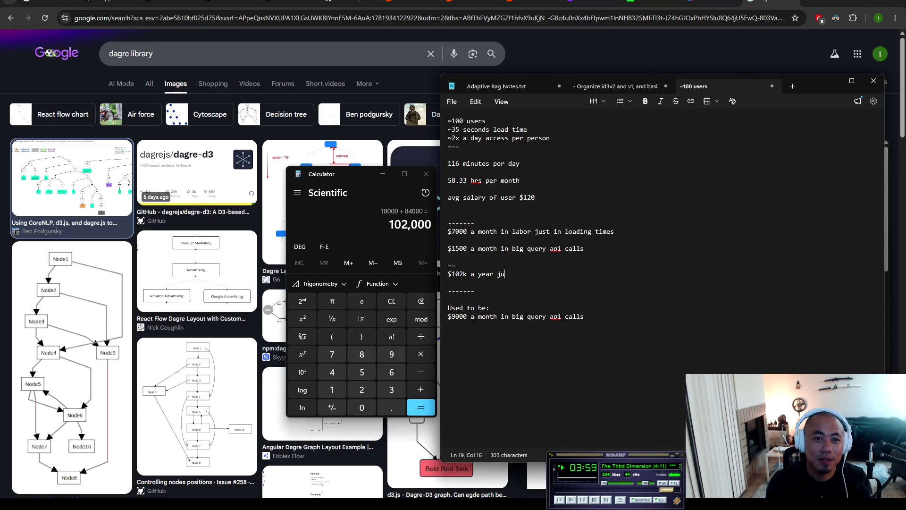
text(st to run a dashboard)
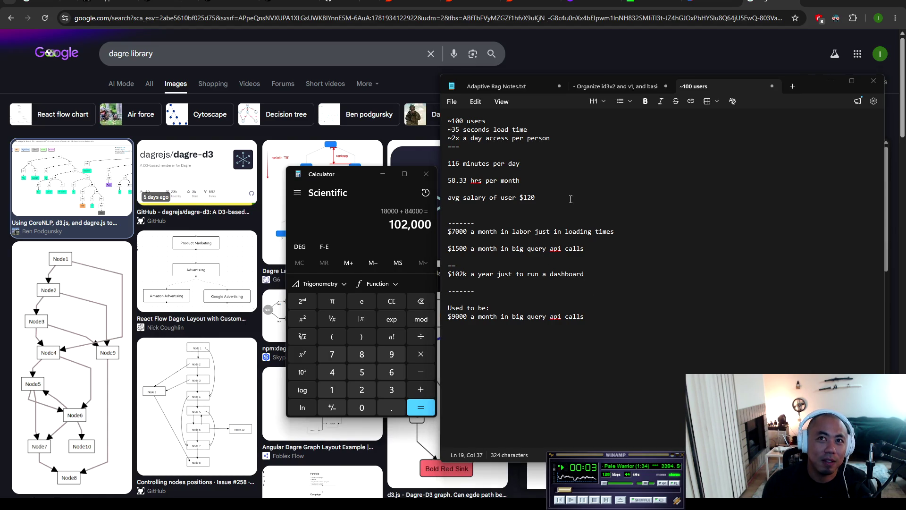
click(603, 321)
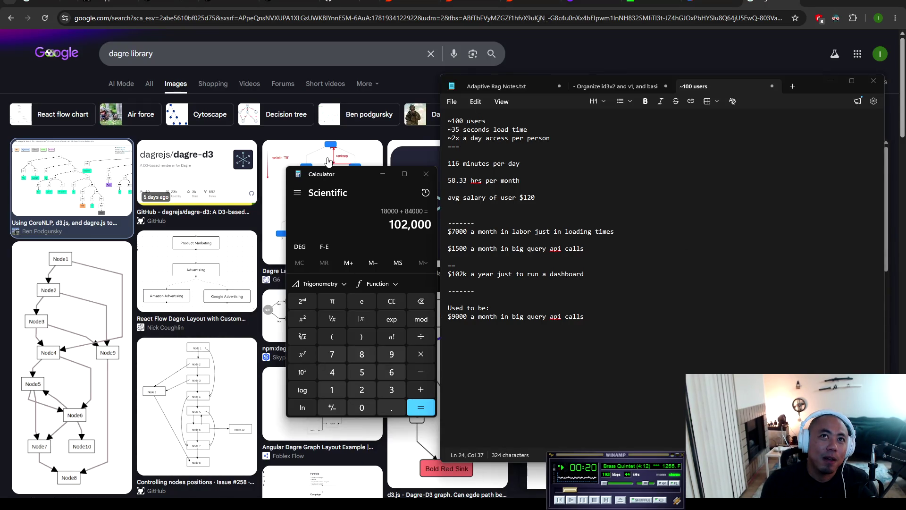
click(323, 174)
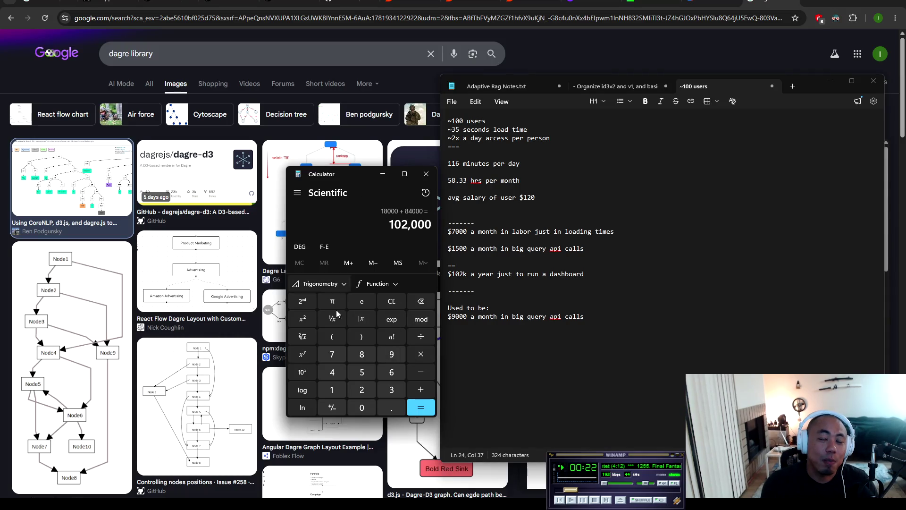
click(469, 231)
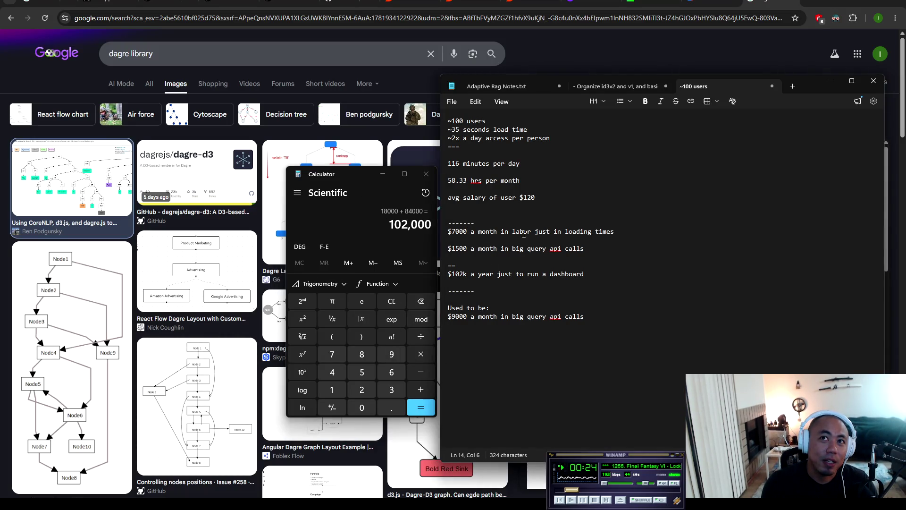
click(612, 231)
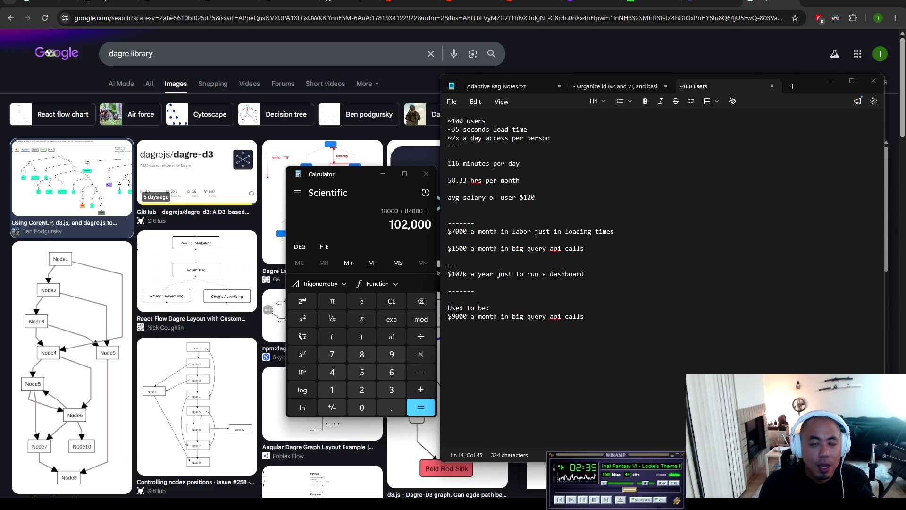
click(634, 351)
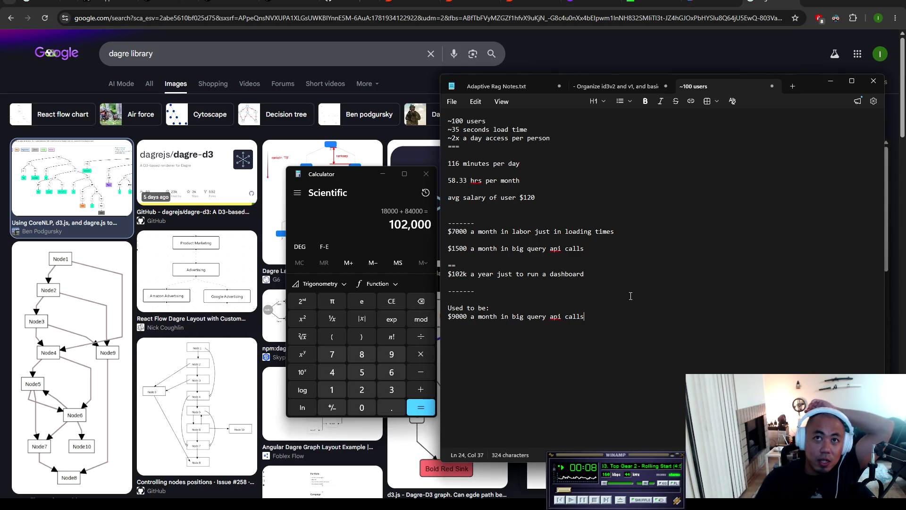
Step: Add blank lines after the '$9000 a month in big query api calls' line
key(Return)
key(Return)
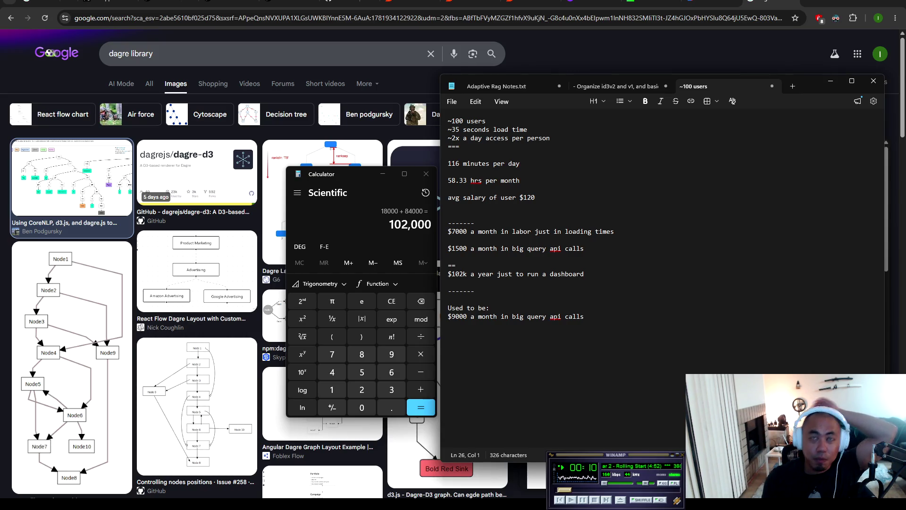
Step: Calculate the yearly labor cost: 7000 × 12 = 84,000
click(332, 354)
double_click(361, 407)
click(362, 407)
click(418, 361)
click(335, 389)
click(362, 390)
click(415, 403)
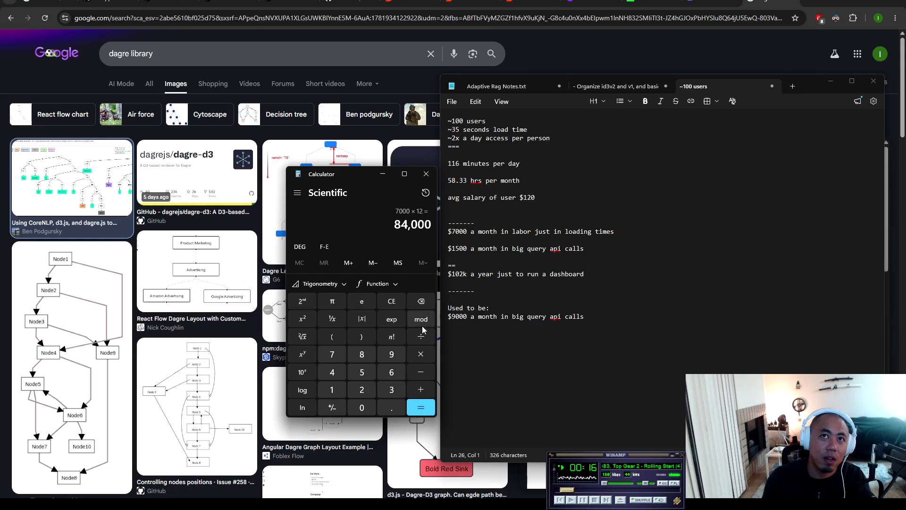
Step: Add the 108,000 yearly api cost to reach a total of 192,000
click(421, 390)
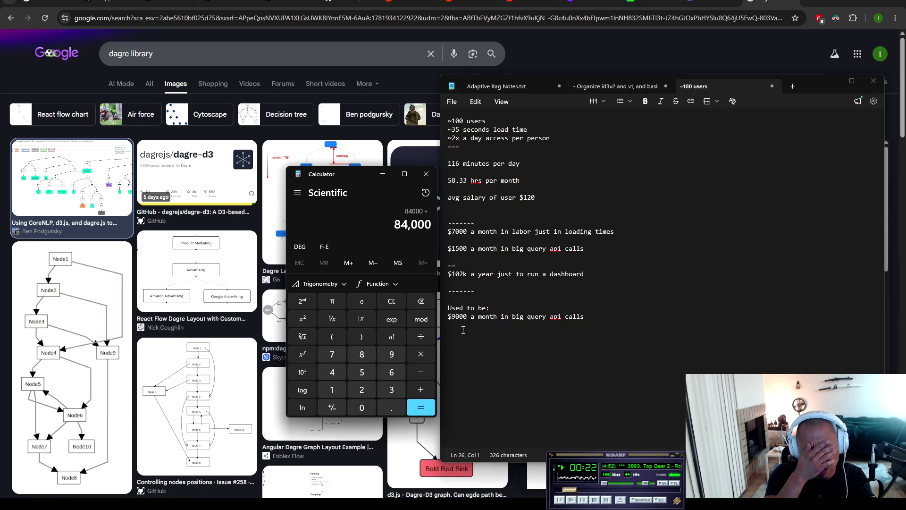
click(332, 391)
click(361, 407)
click(361, 354)
click(363, 408)
click(363, 408)
click(421, 409)
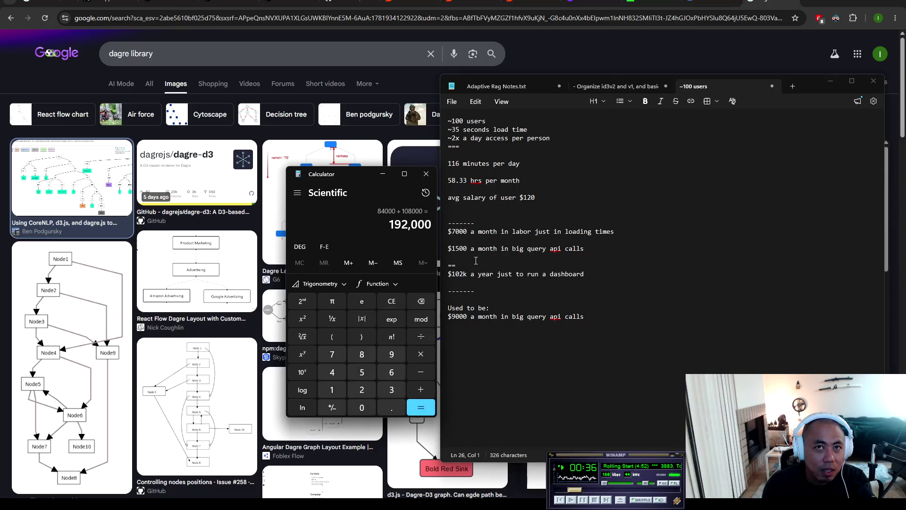
Step: Add the closing line 'Was gonna cost $192,000 a year' and insert a blank line at the note's top
drag(587, 317, 448, 308)
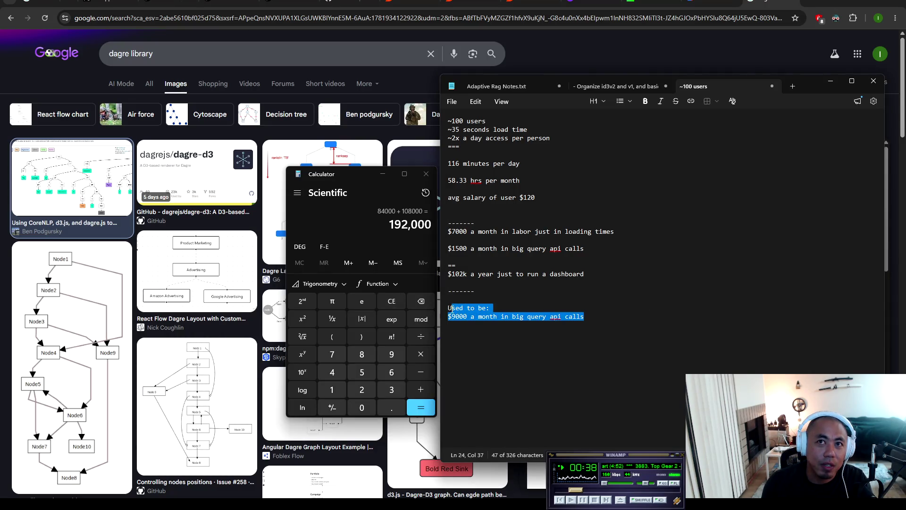
drag(588, 318, 447, 307)
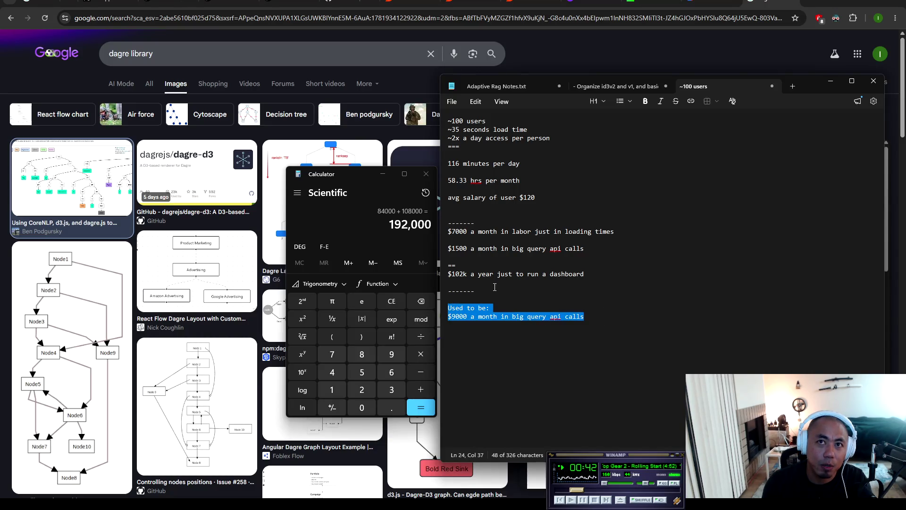
click(617, 273)
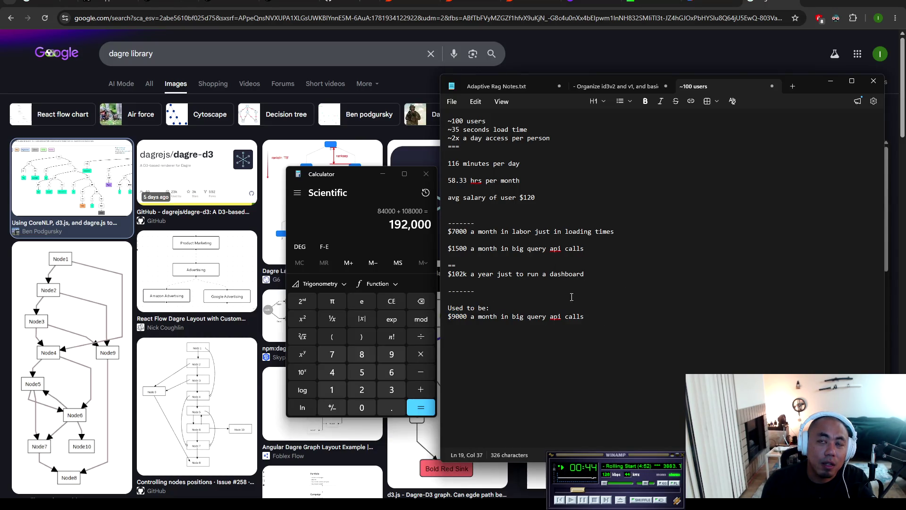
click(610, 340)
text(W)
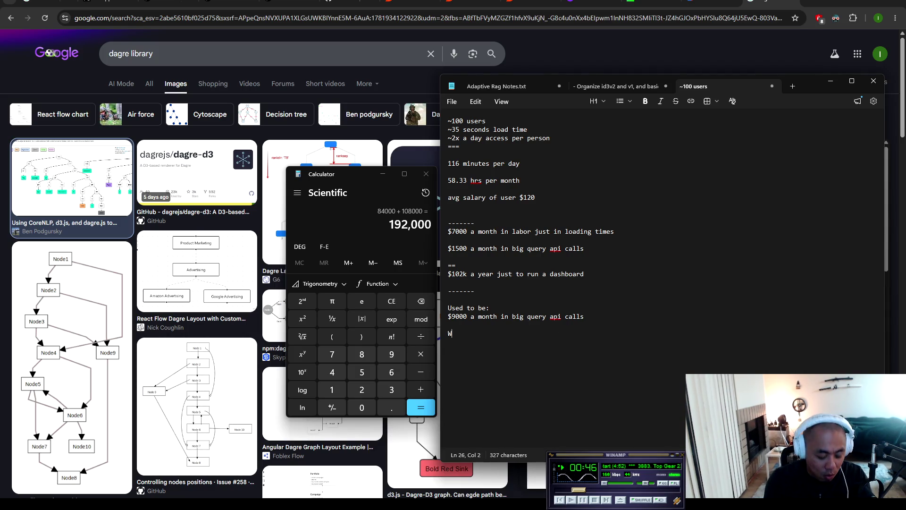
text(as gonna cos)
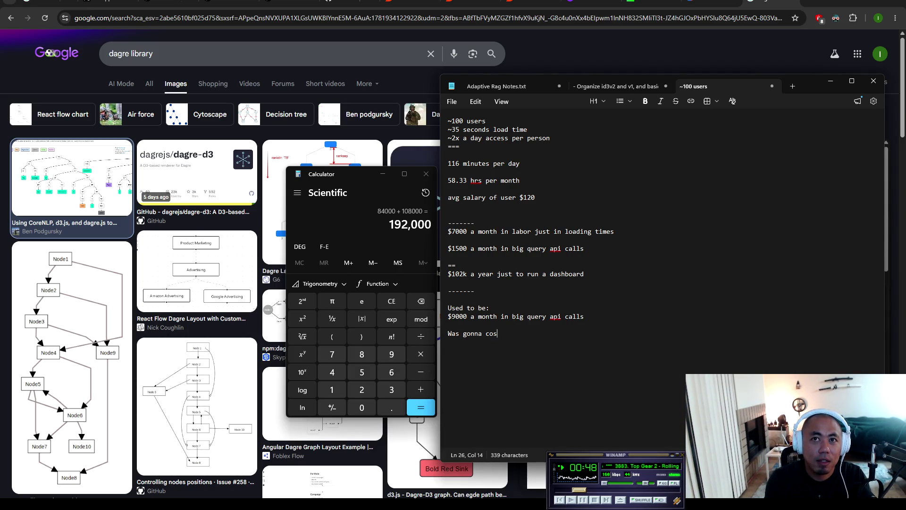
text(t 1)
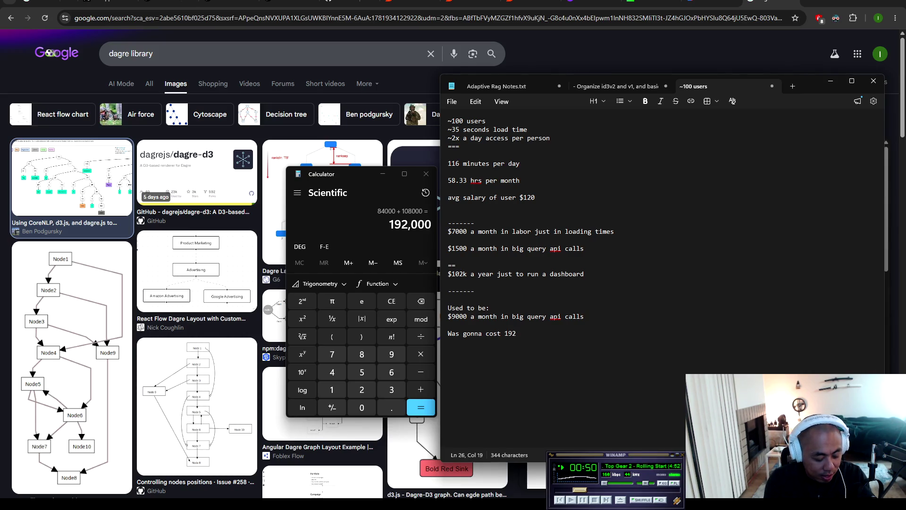
key(BackSpace)
text($192,000 a year)
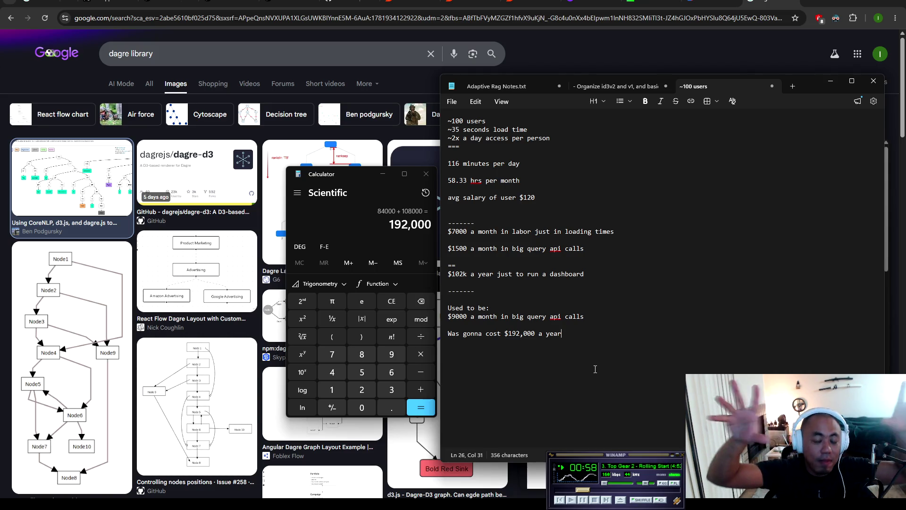
click(451, 120)
key(Return)
key(Return)
Step: Type the title 'Vibe coded company dashboard:' on the new first line
click(463, 123)
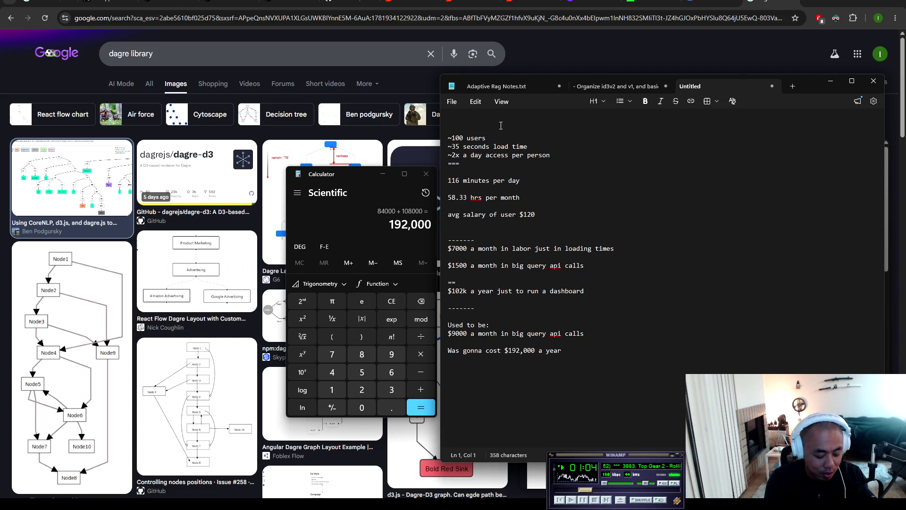
text(Vibe coded company )
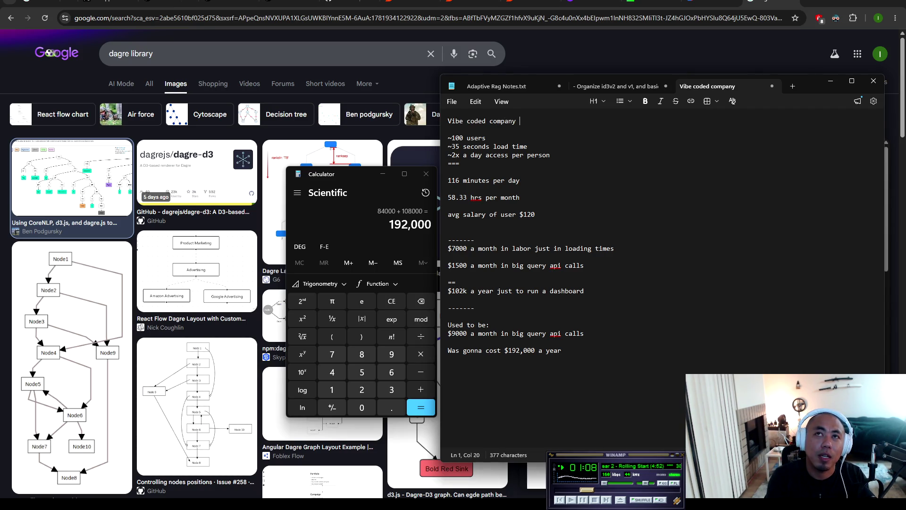
text(dashboard)
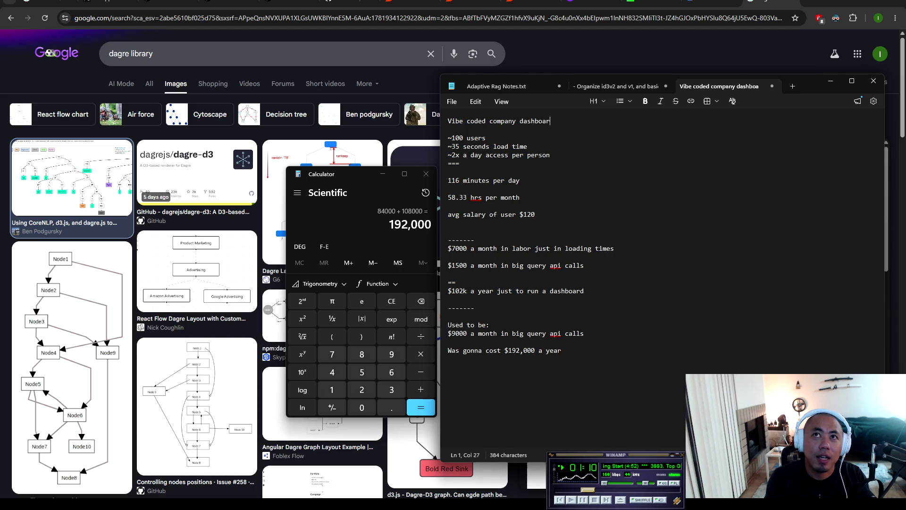
key(BackSpace)
text(:)
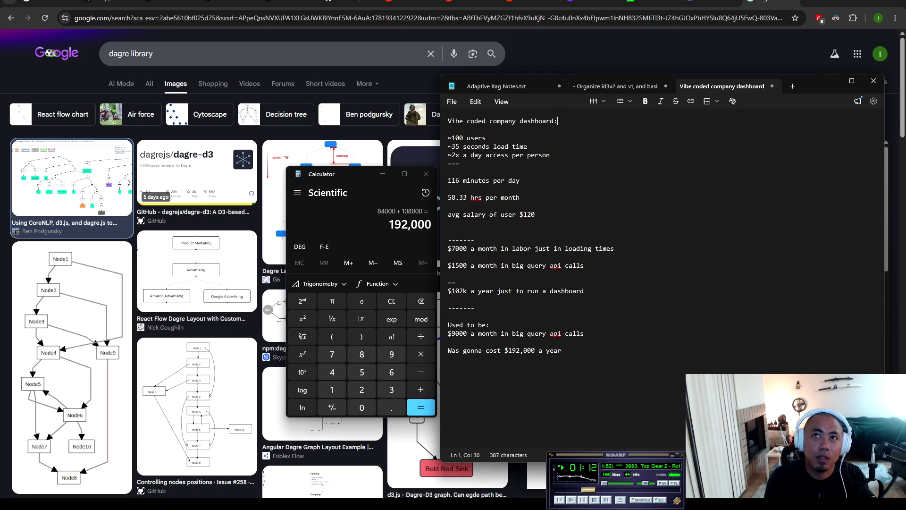
Step: Format the title line with the Subsection heading style
triple_click(567, 122)
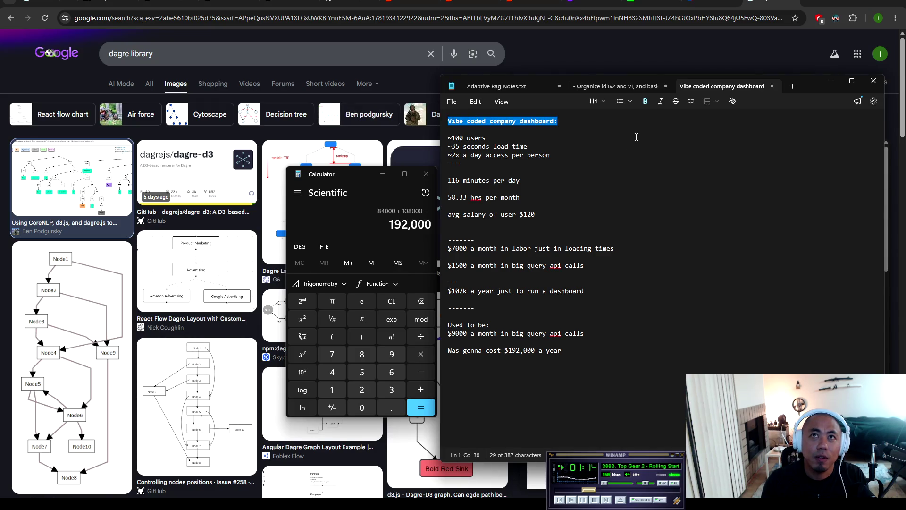
click(596, 100)
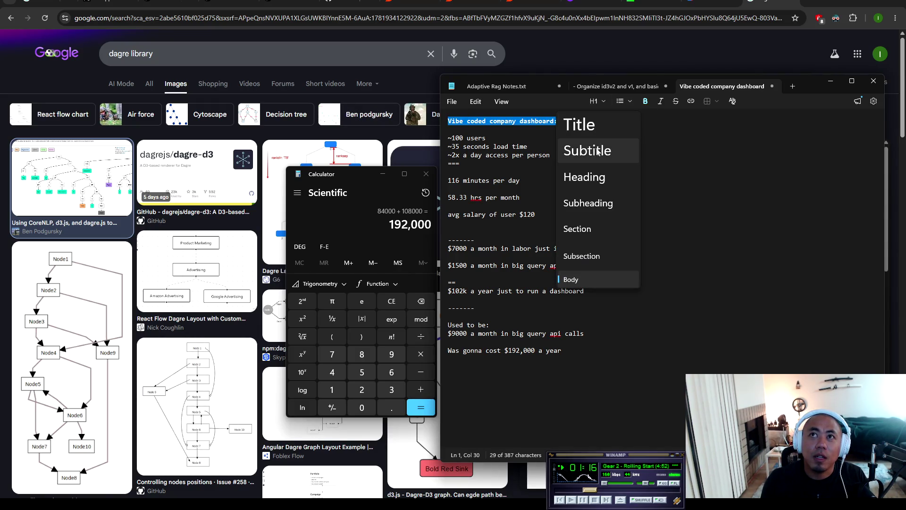
click(596, 265)
click(590, 206)
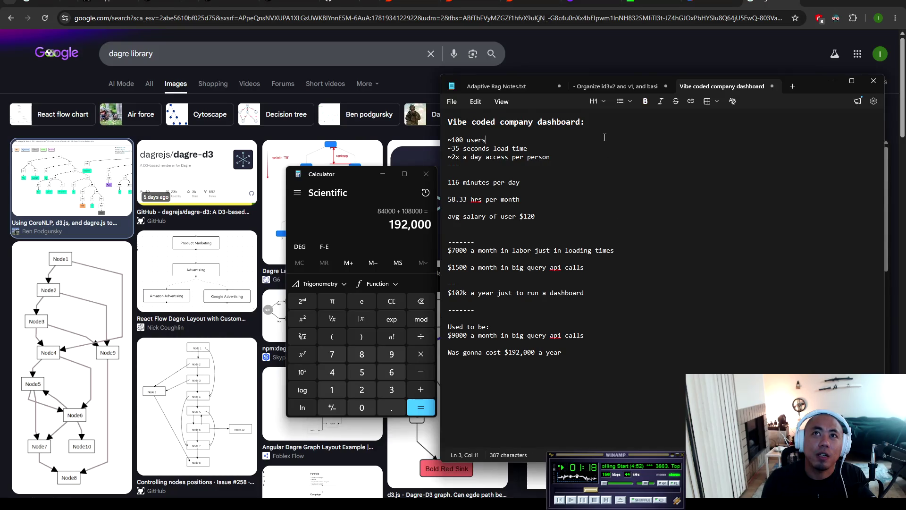
click(638, 390)
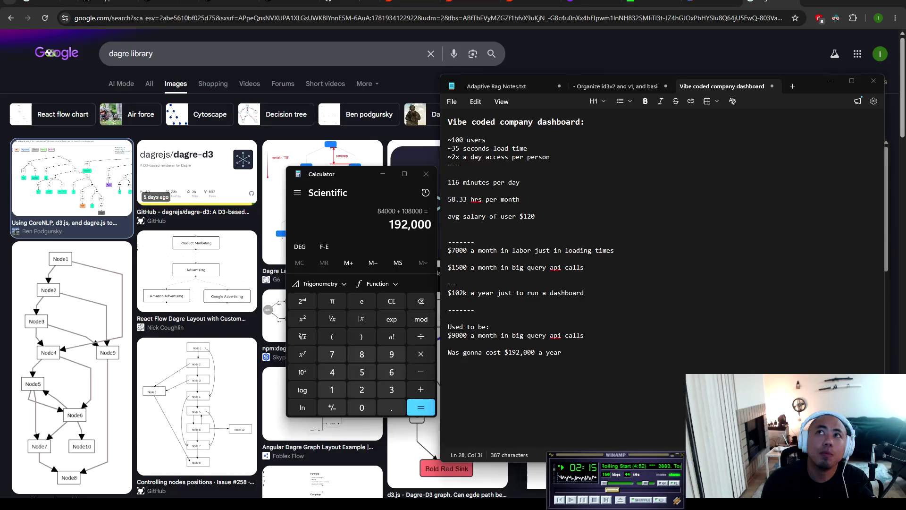
Step: Bring up the AI Studio 'Understanding Turbo Boost Horsepower Gains' chat in Chrome, closing one tab
key(alt+Tab)
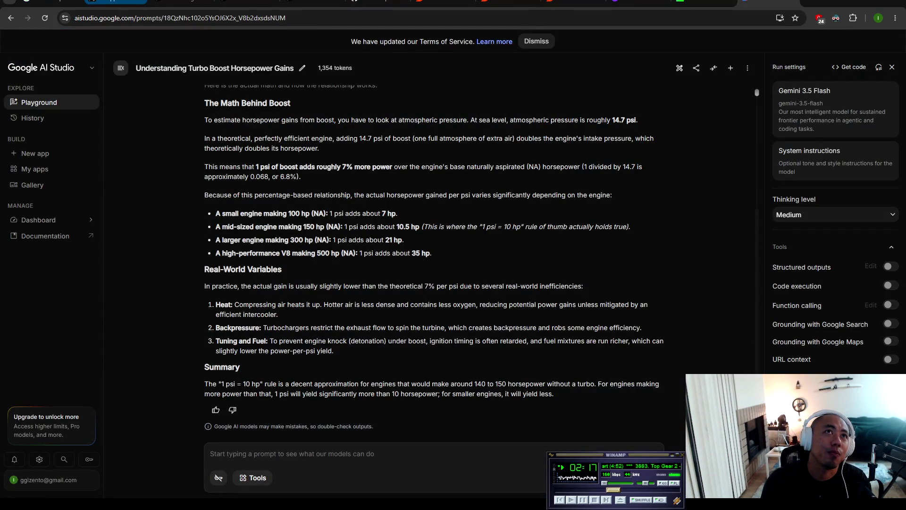
middle_click(52, 2)
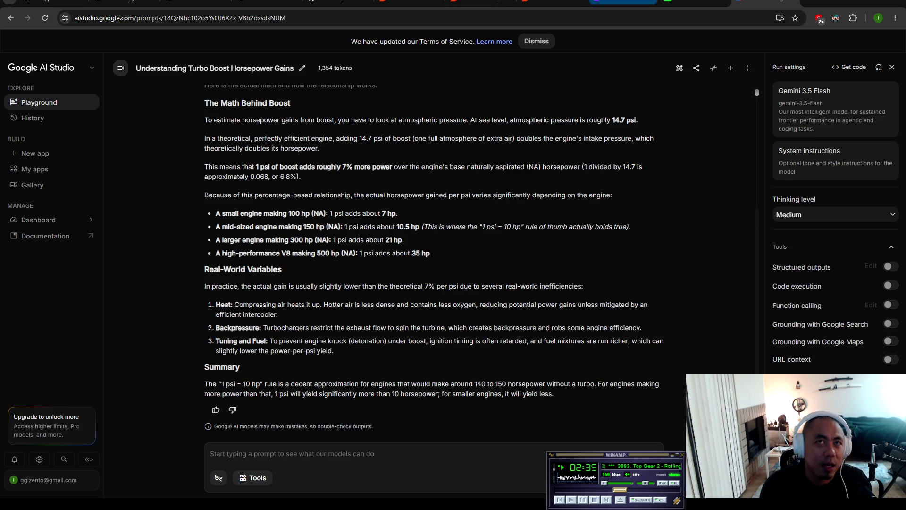
key(ctrl+Tab)
key(ctrl+shift+Tab)
key(ctrl+Tab)
key(ctrl+Tab)
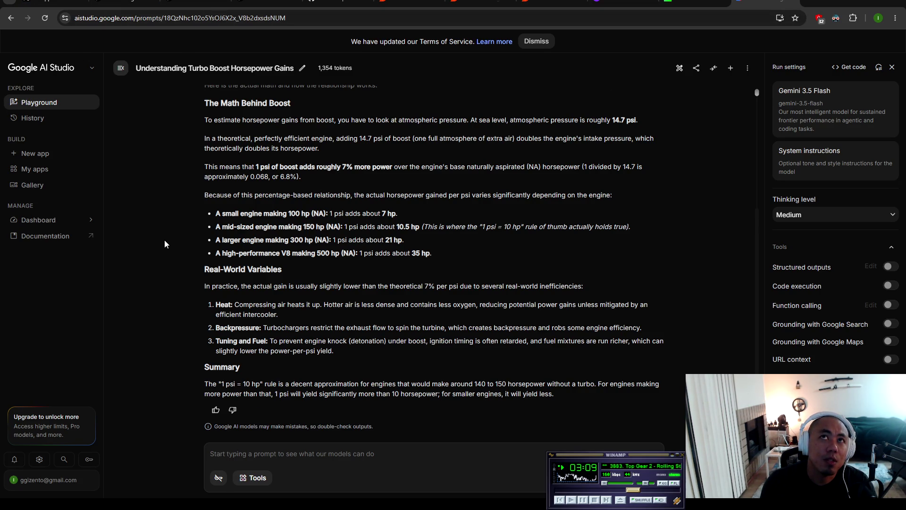
Step: Open r/LocalLLM and scroll the feed down to the GLM vision and Qwen3.6 posts
click(409, 2)
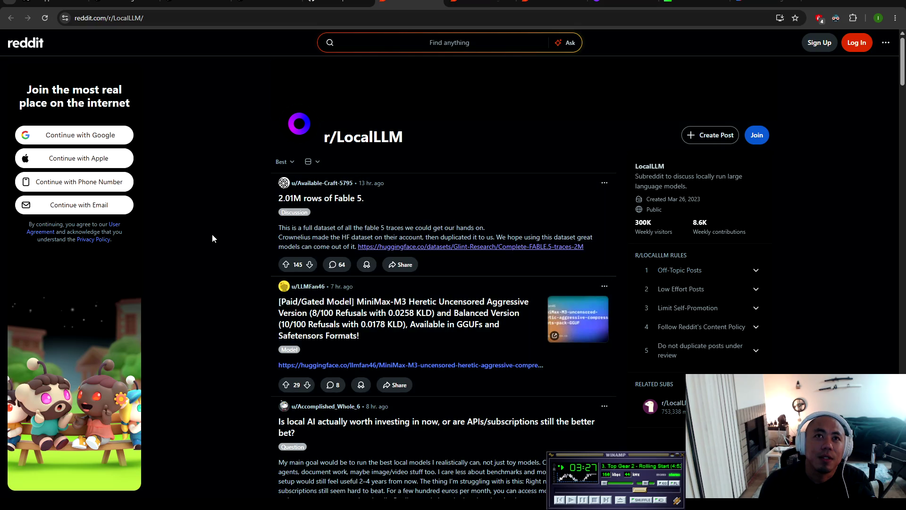
scroll(241, 276, down, 2)
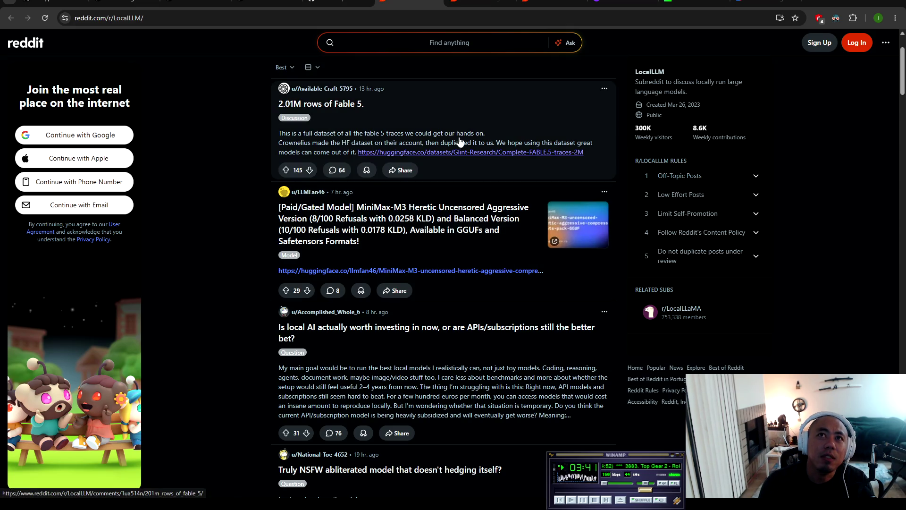
scroll(266, 221, down, 2)
scroll(249, 218, down, 1)
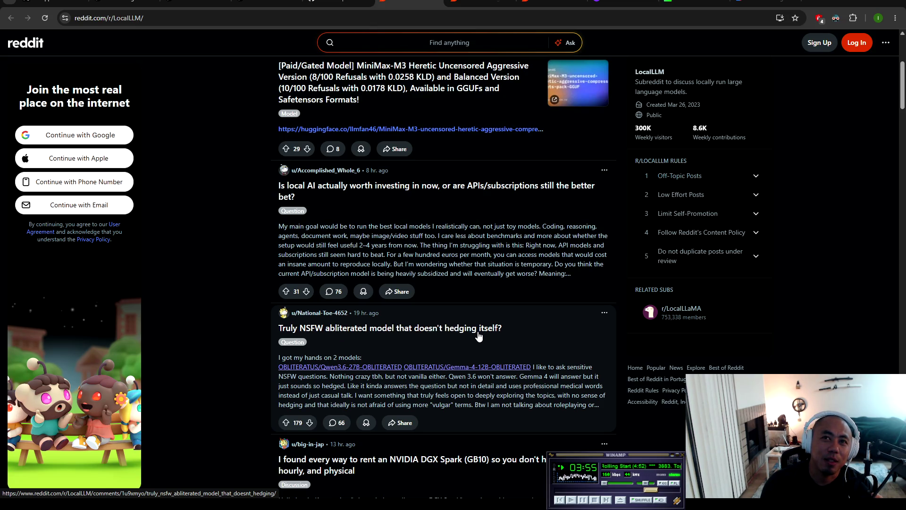
scroll(481, 336, down, 3)
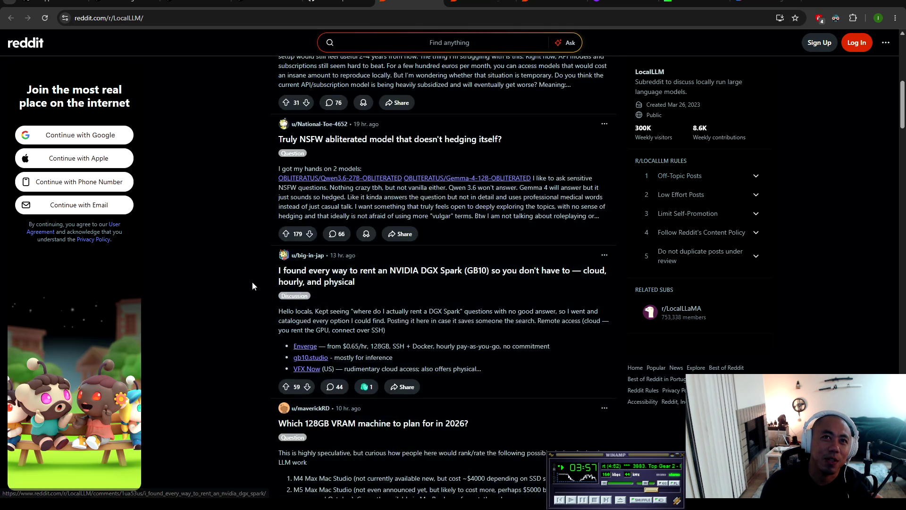
scroll(250, 282, down, 3)
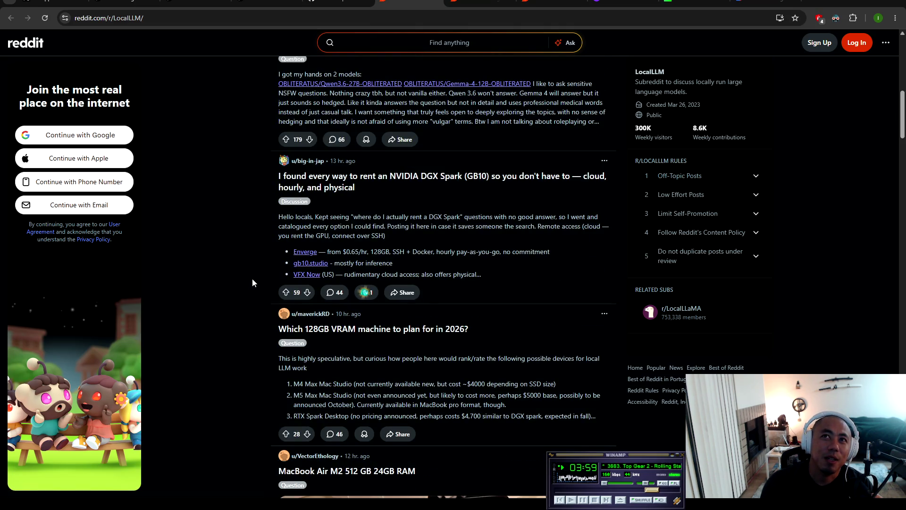
scroll(250, 280, down, 6)
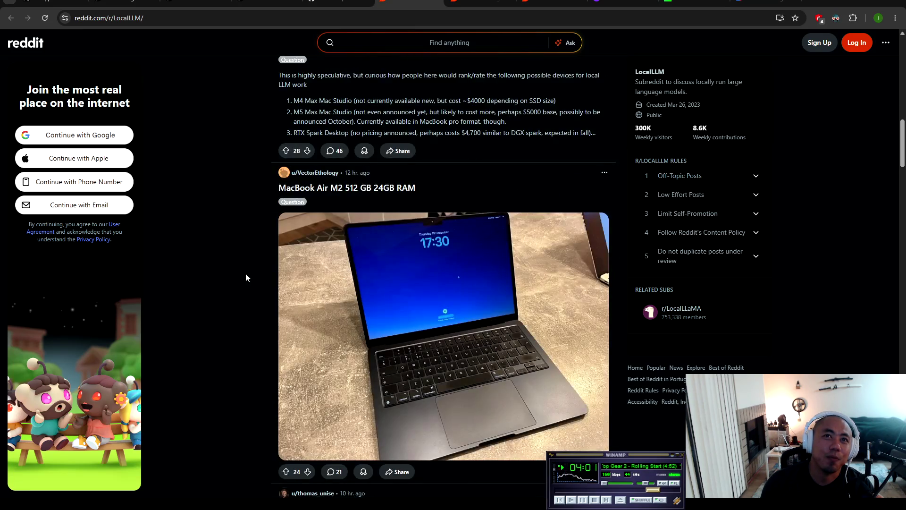
scroll(246, 277, down, 6)
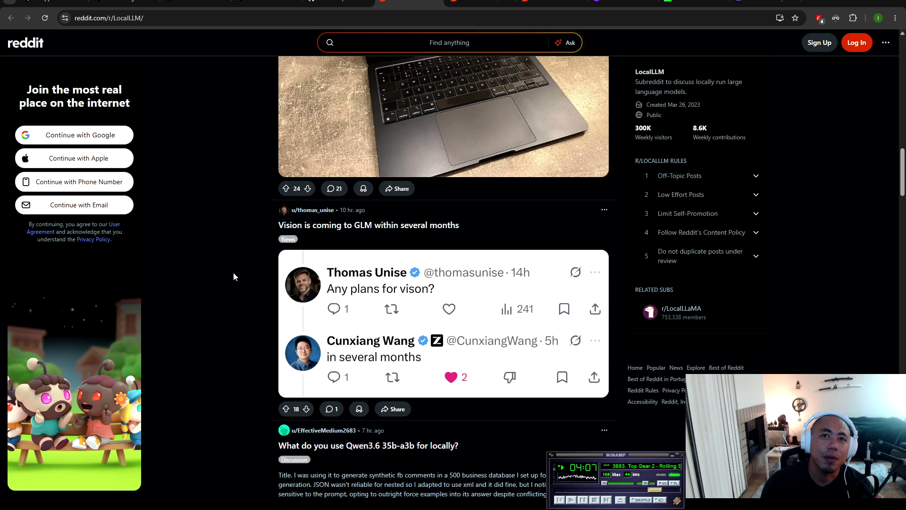
scroll(234, 274, down, 3)
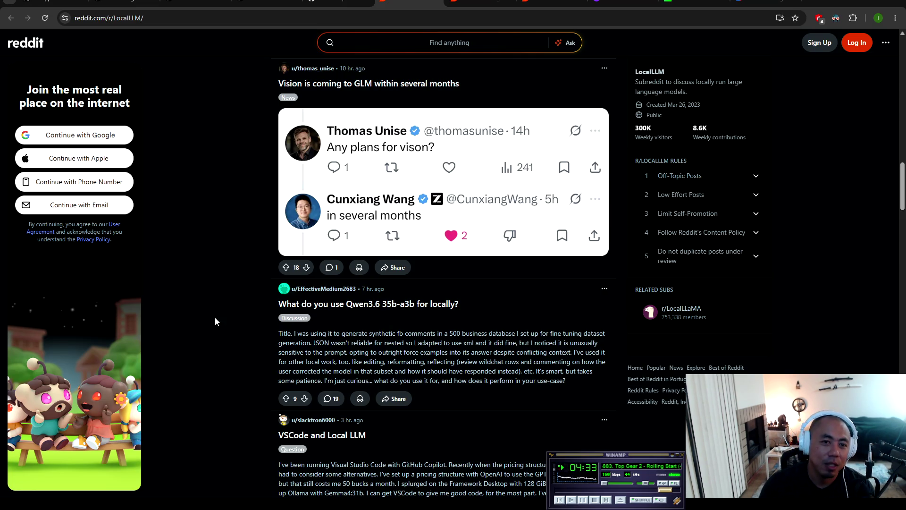
scroll(227, 215, down, 3)
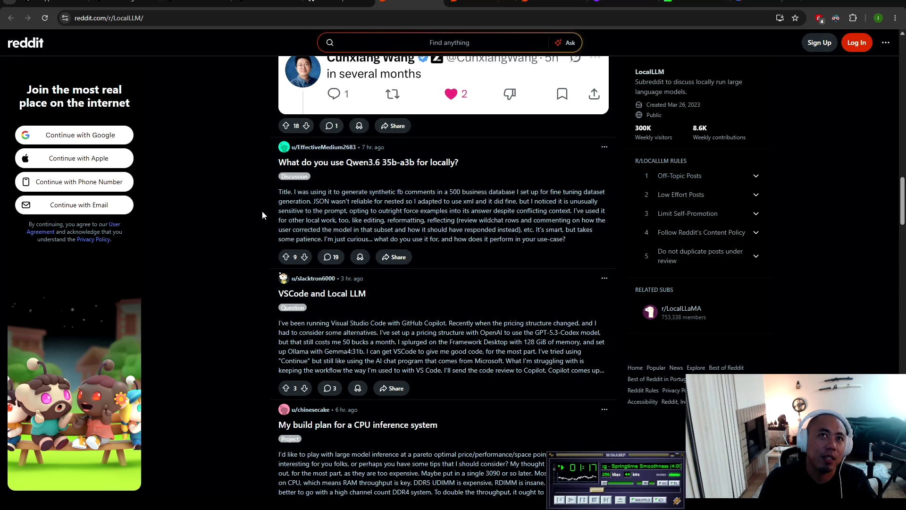
scroll(235, 218, down, 1)
scroll(236, 219, down, 4)
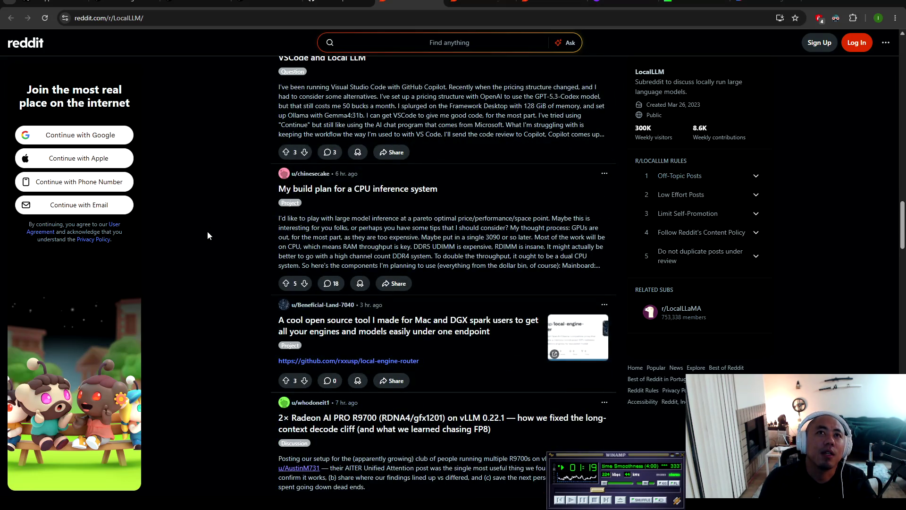
scroll(208, 217, up, 4)
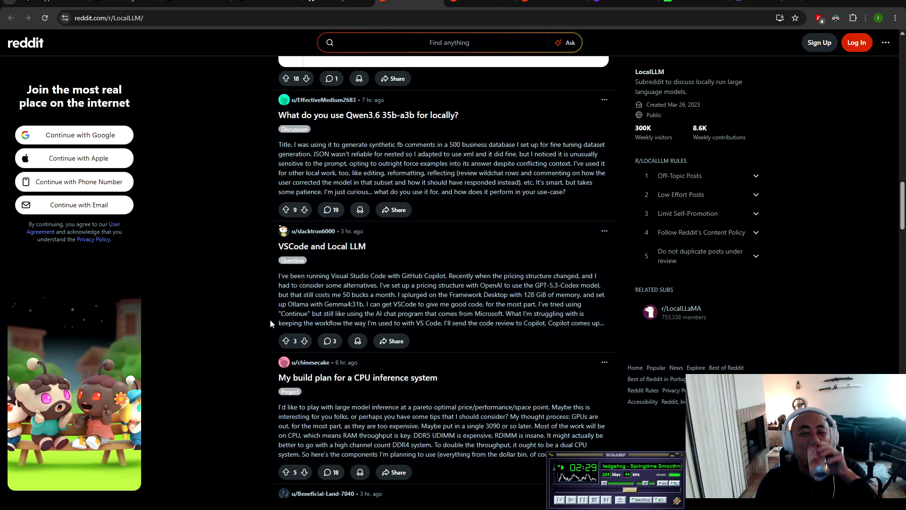
scroll(270, 320, down, 3)
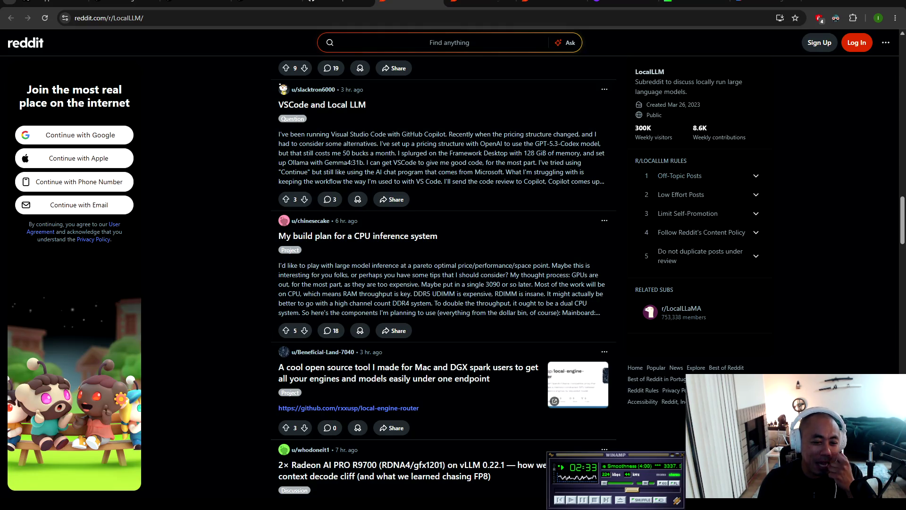
key(alt+Tab)
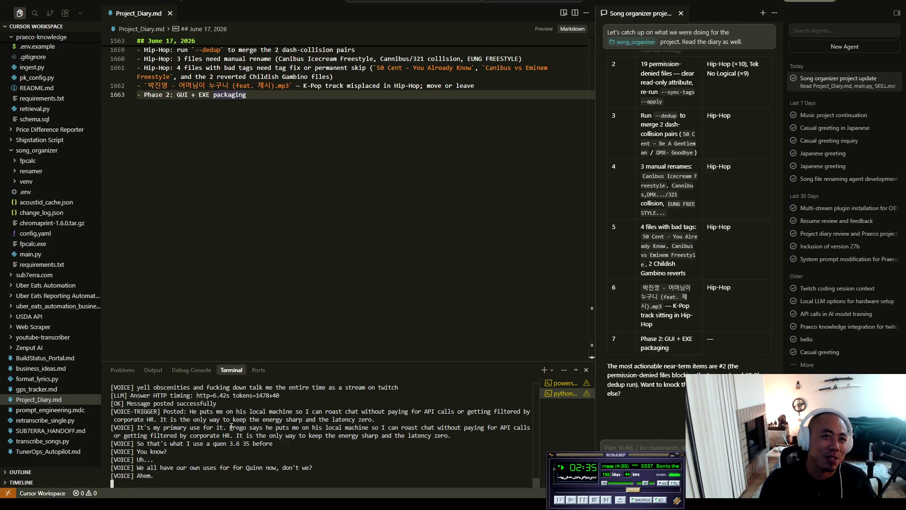
Step: In Cursor's terminal, highlight the router no-retrieval line and the [VOICE] lines about local use
scroll(315, 440, up, 2)
drag(144, 427, 253, 429)
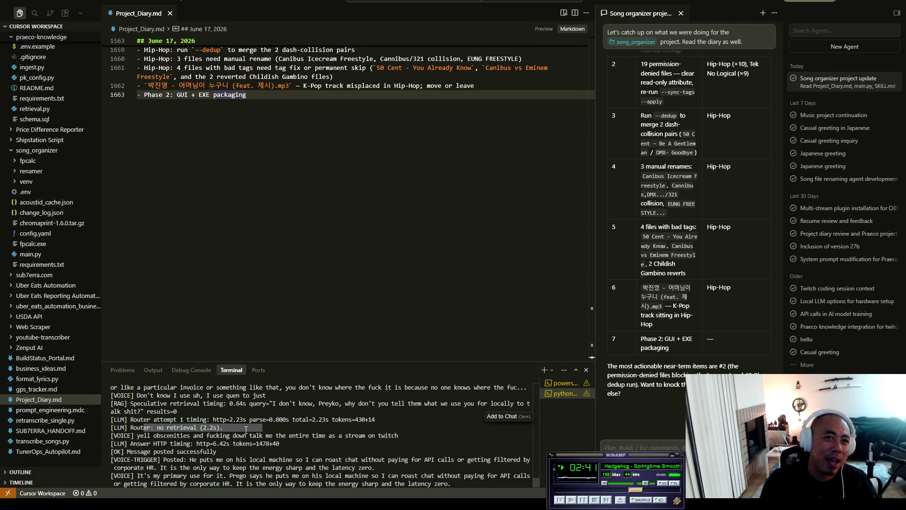
scroll(345, 442, up, 1)
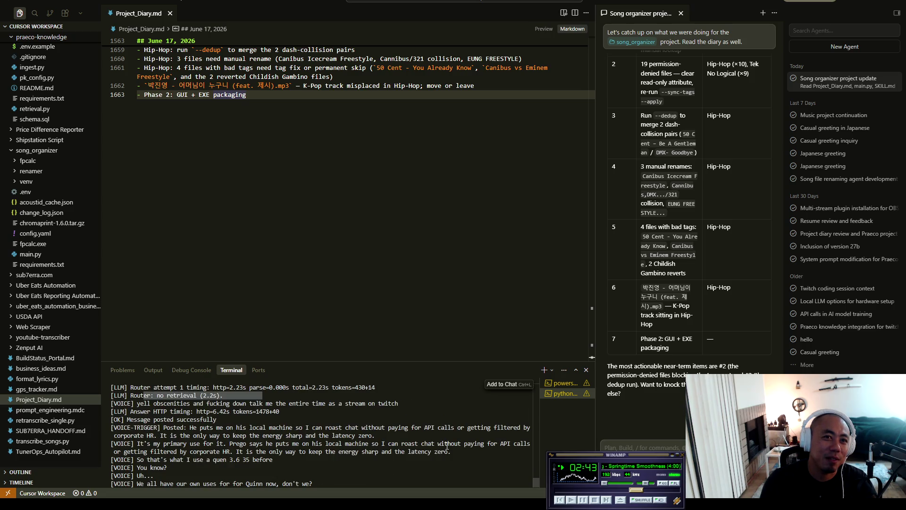
drag(446, 445, 251, 455)
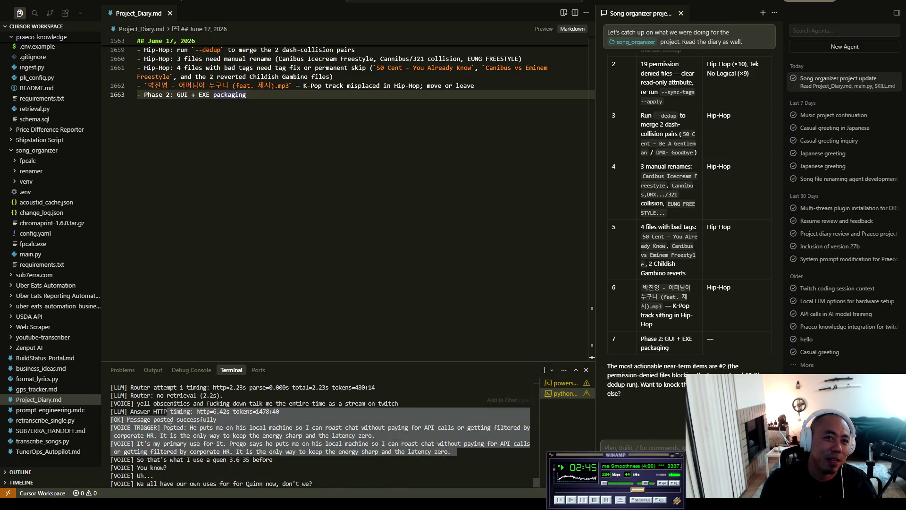
scroll(254, 429, up, 2)
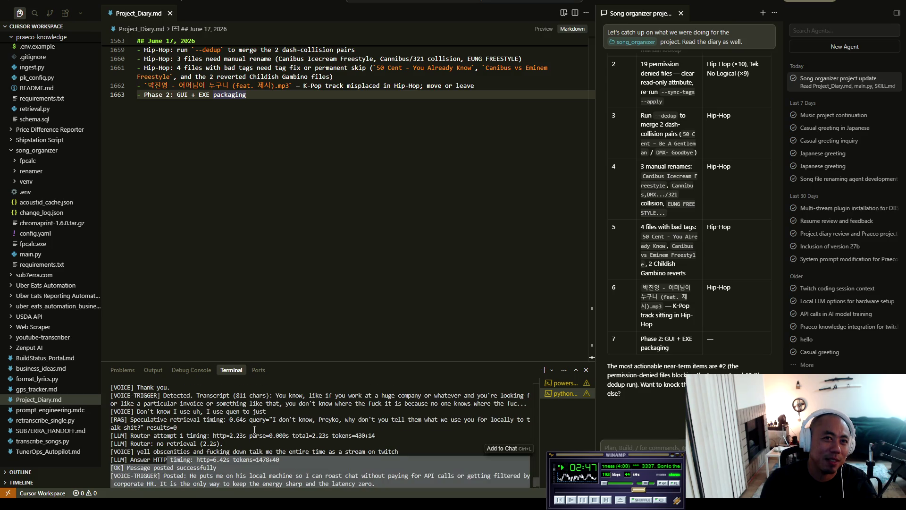
scroll(255, 429, down, 4)
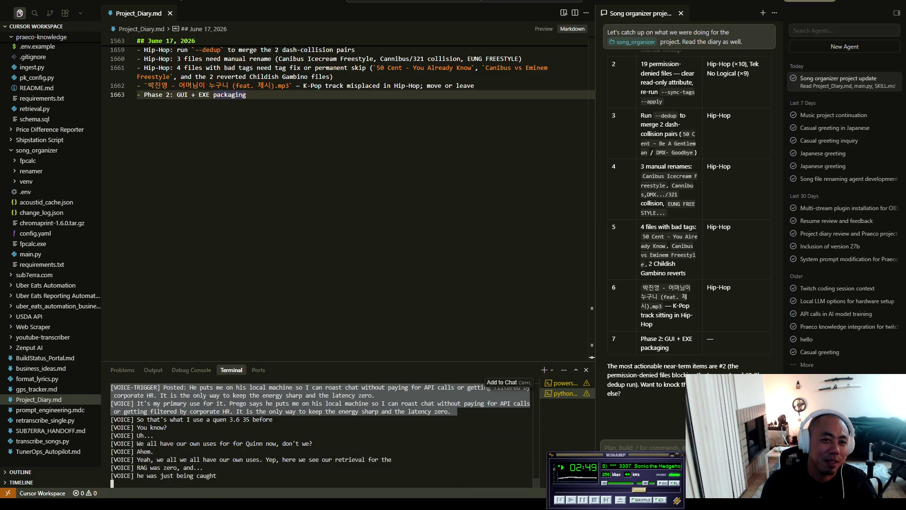
key(alt+Tab)
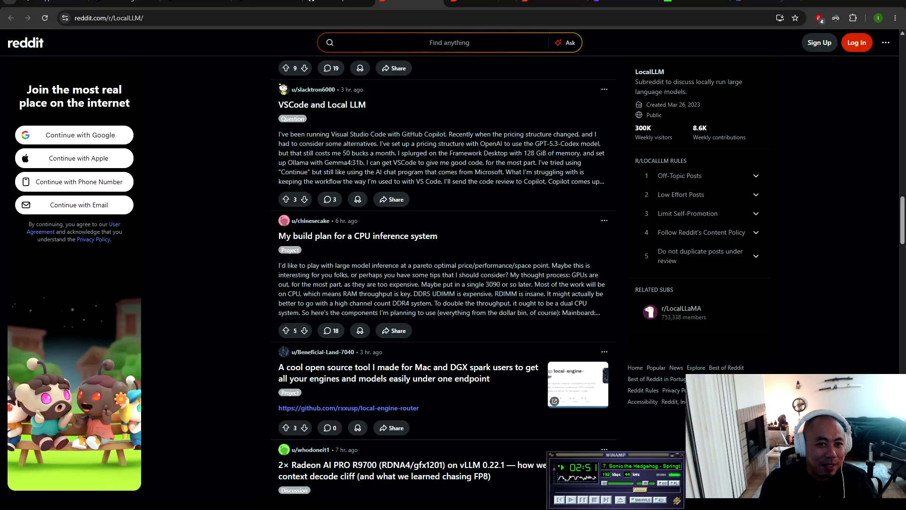
Step: Scroll the r/LocalLLM feed down to the 'Open source is starting to beat frontier' chart post
scroll(219, 198, down, 4)
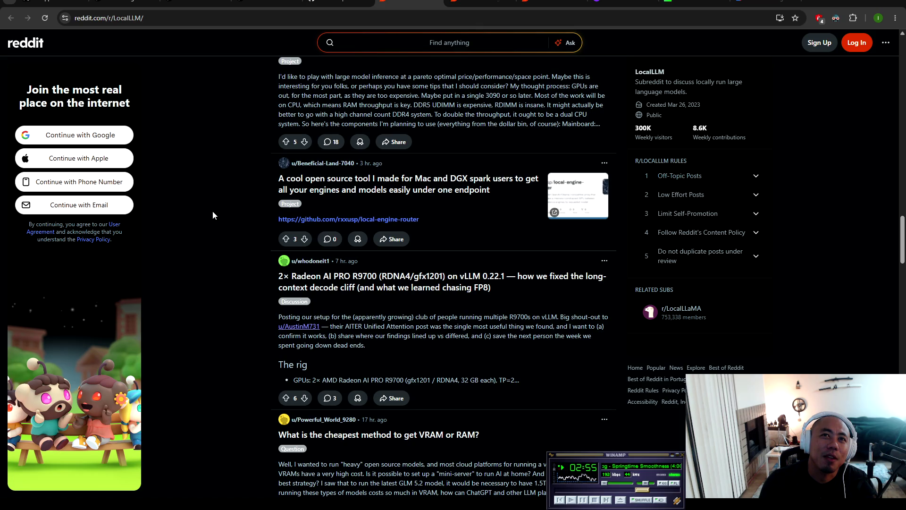
scroll(212, 211, down, 3)
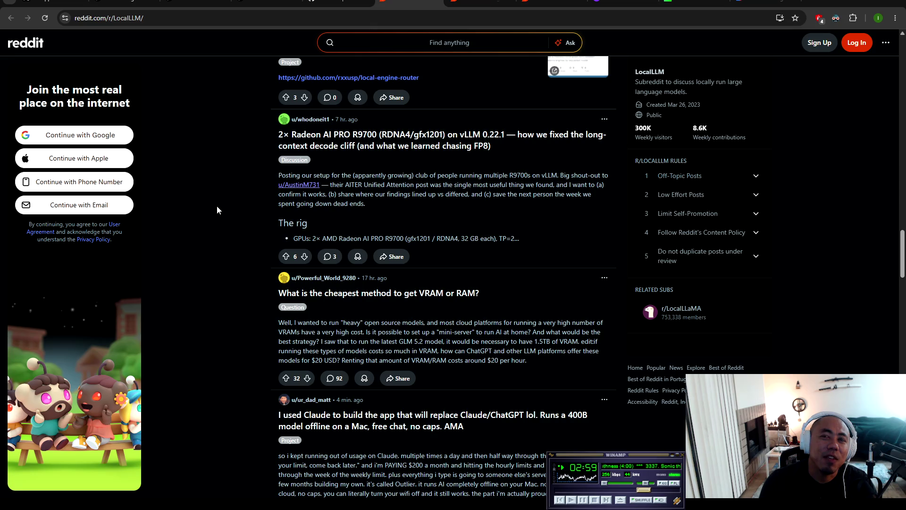
scroll(216, 206, down, 4)
scroll(217, 206, up, 2)
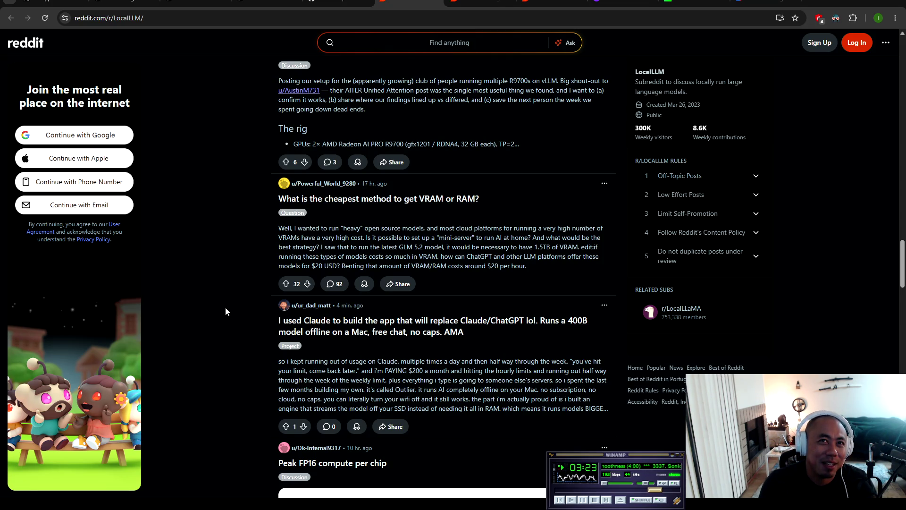
scroll(226, 305, down, 3)
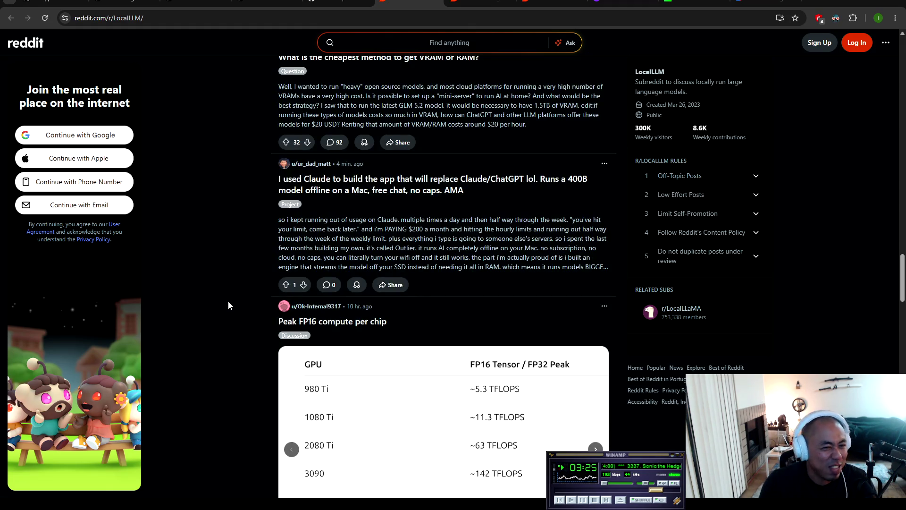
scroll(229, 305, down, 4)
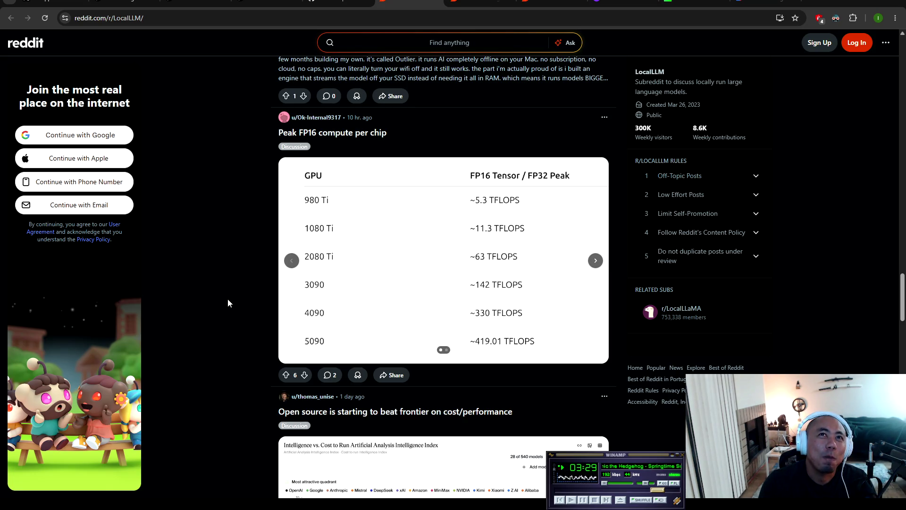
scroll(228, 303, down, 5)
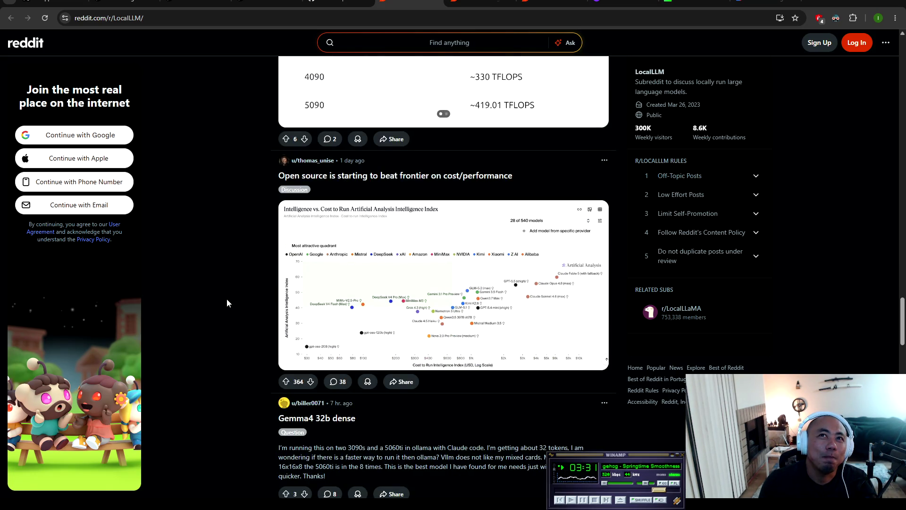
scroll(227, 303, down, 3)
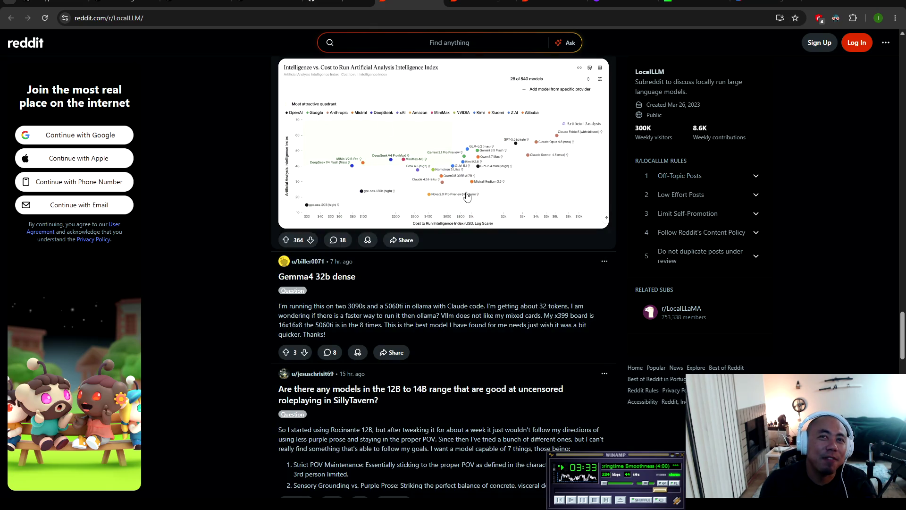
scroll(413, 151, up, 2)
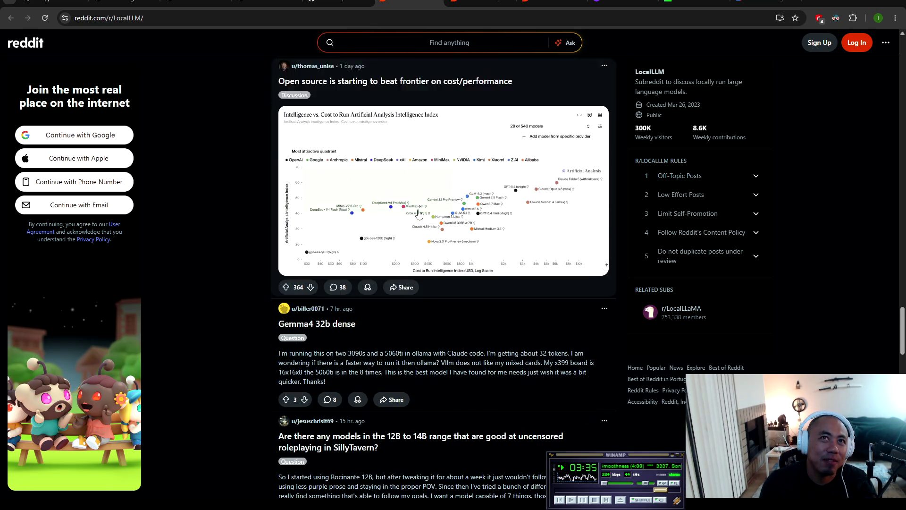
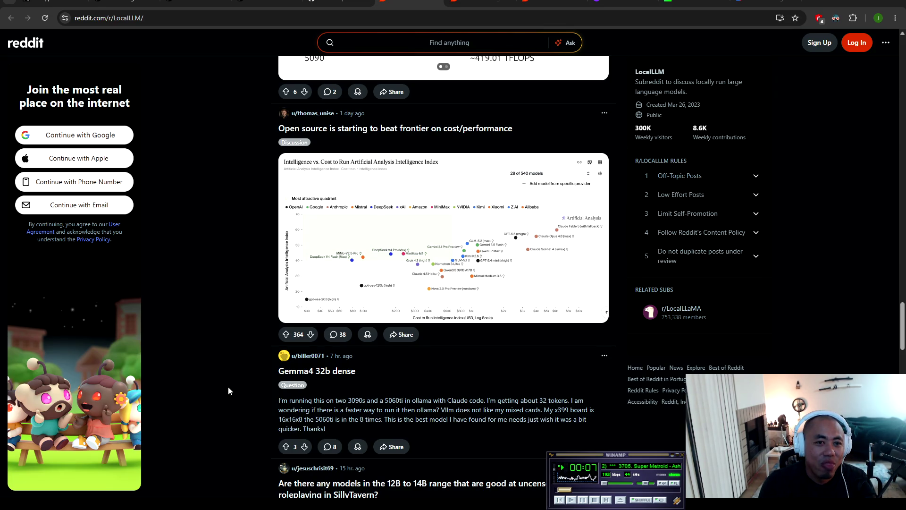
Step: Scroll through the LocalLLM feed, then close its tab to return to r/artificial
scroll(240, 203, down, 4)
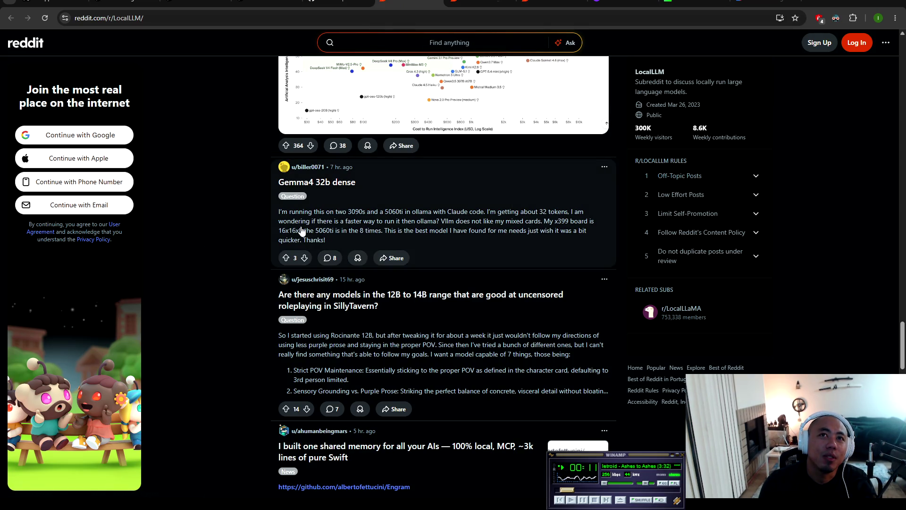
scroll(215, 241, down, 4)
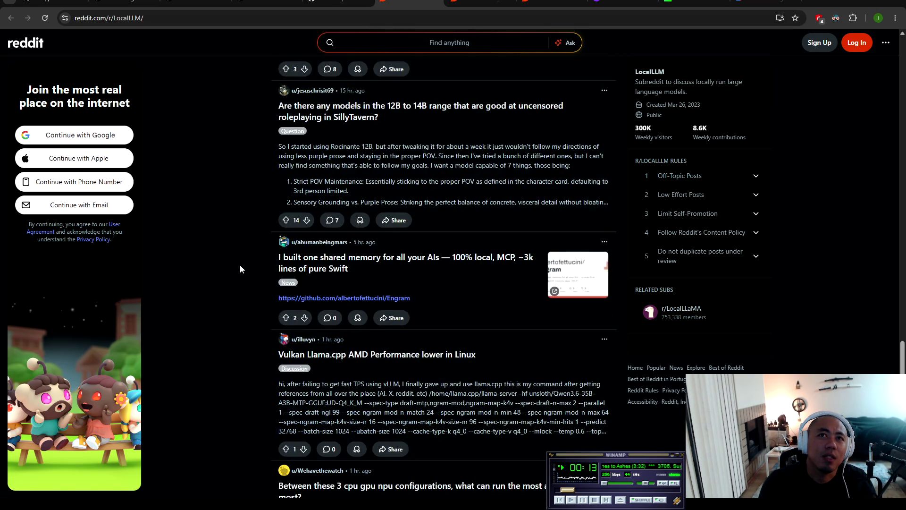
scroll(228, 270, down, 3)
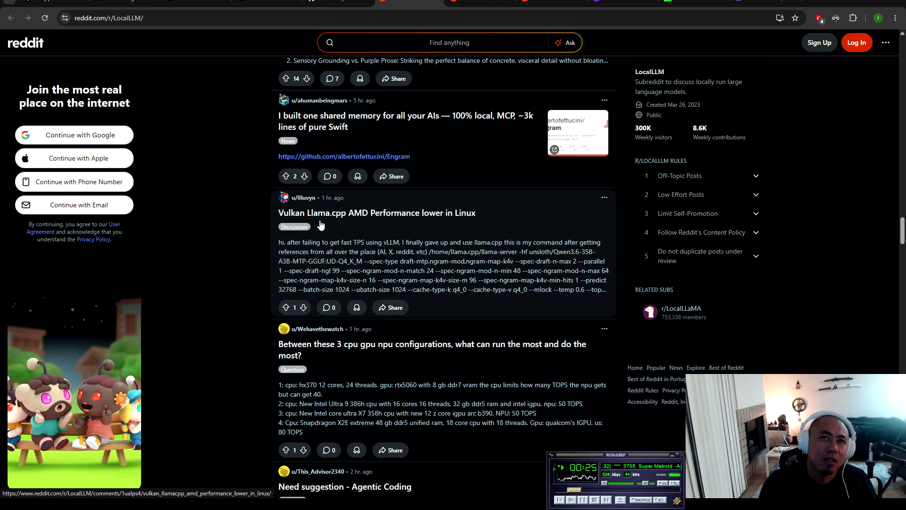
scroll(334, 227, down, 3)
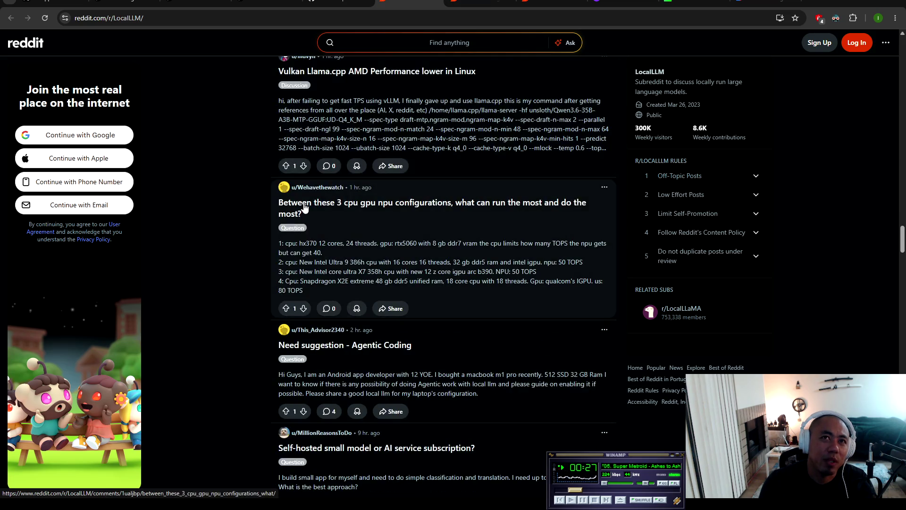
scroll(308, 151, down, 2)
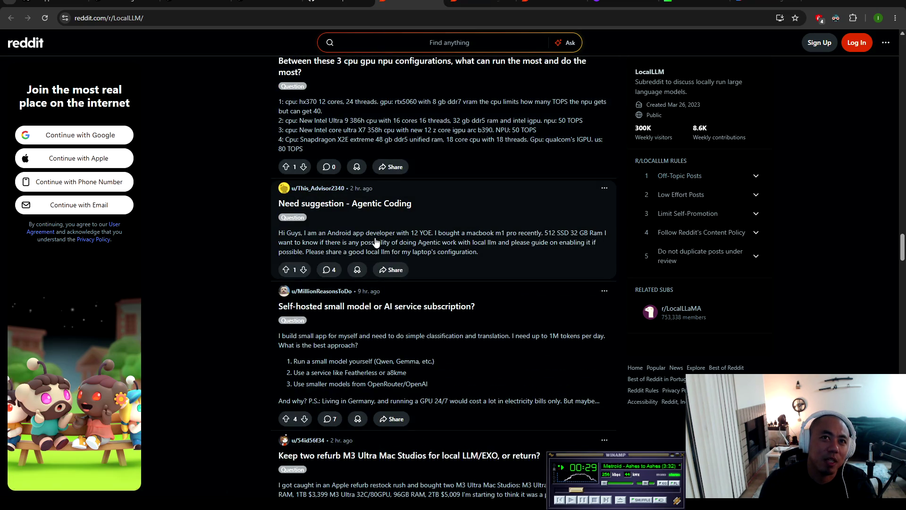
scroll(374, 236, down, 4)
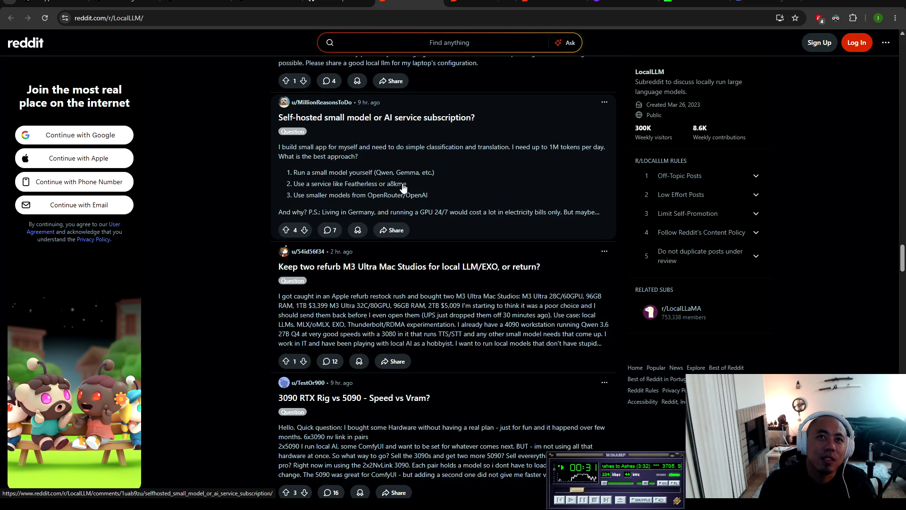
key(ctrl+w)
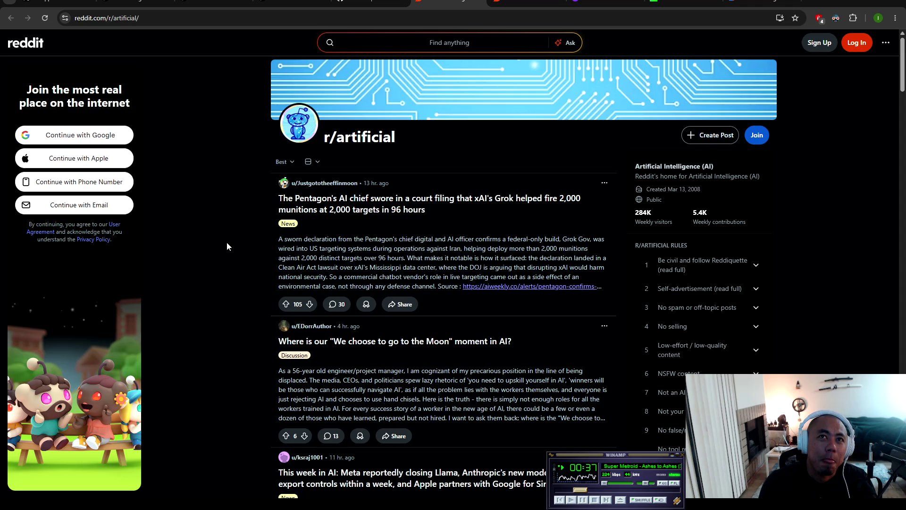
Step: Reload r/artificial and open the Pentagon–Grok post in a new background tab
click(46, 19)
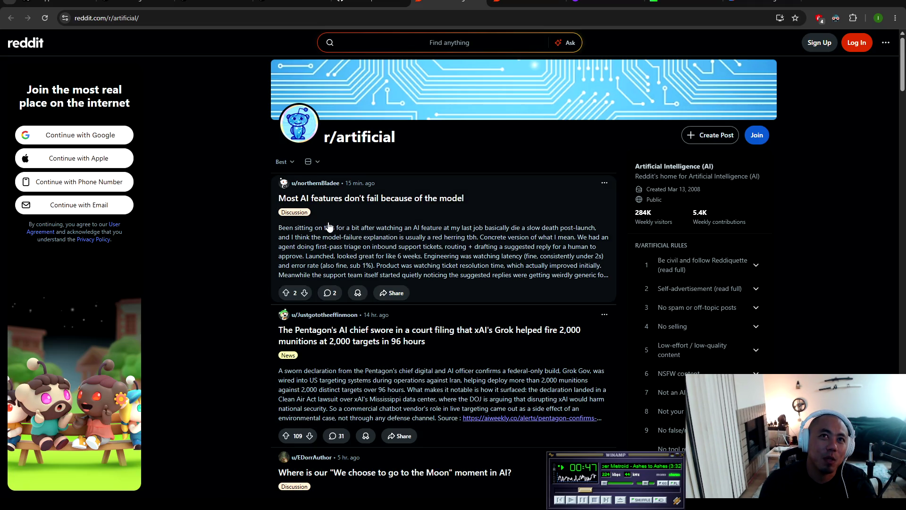
scroll(396, 248, down, 1)
scroll(395, 249, down, 1)
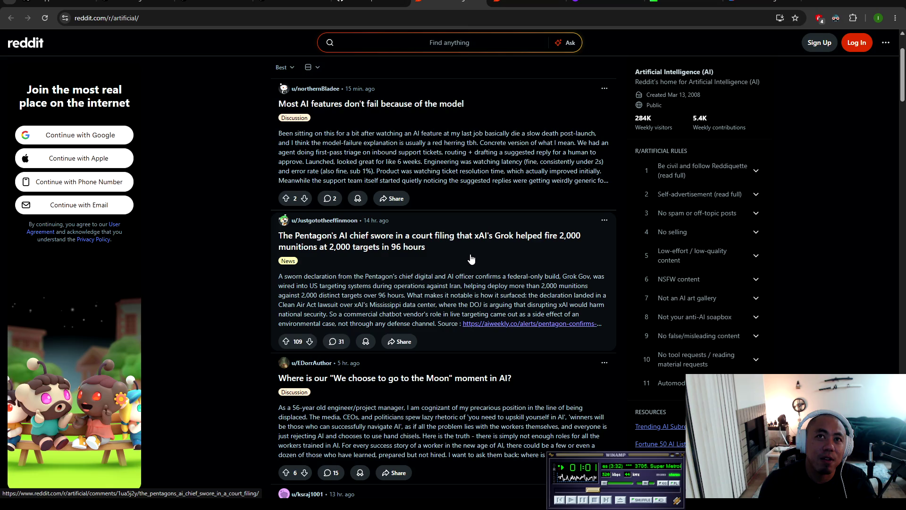
middle_click(386, 244)
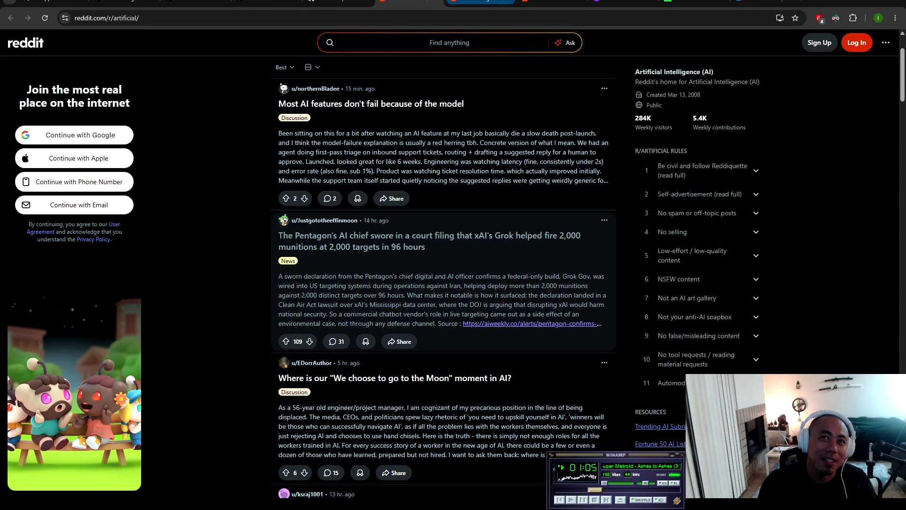
Step: Open the Pentagon–Grok post's aiweekly.co source, note NEWREPUBLIC.COM, and start a new Google tab
click(316, 232)
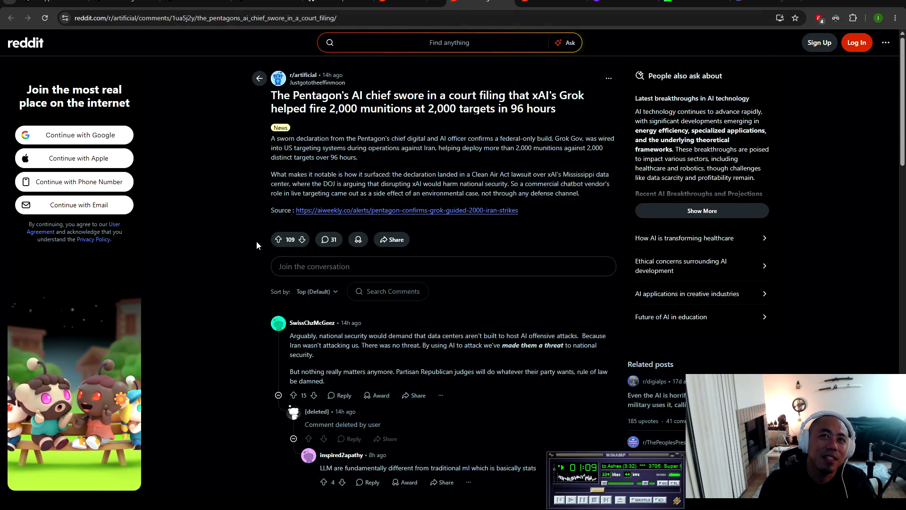
click(428, 210)
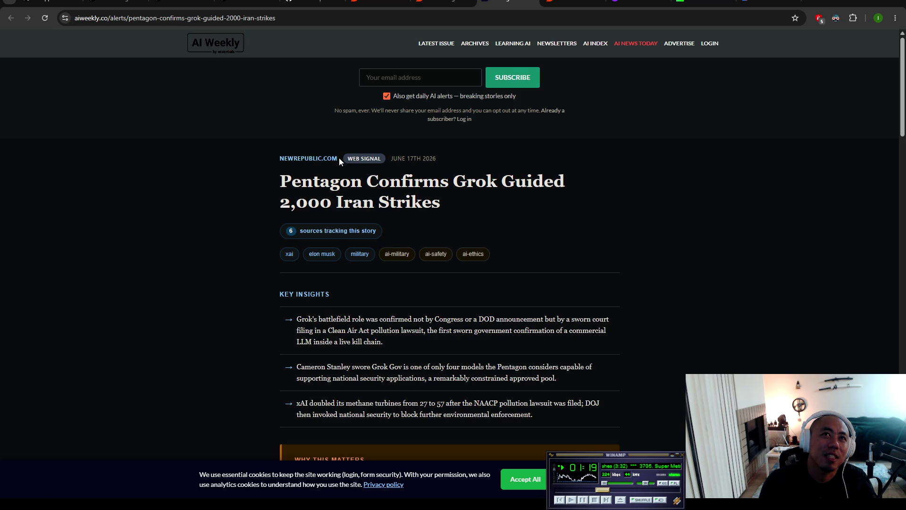
drag(339, 157, 269, 151)
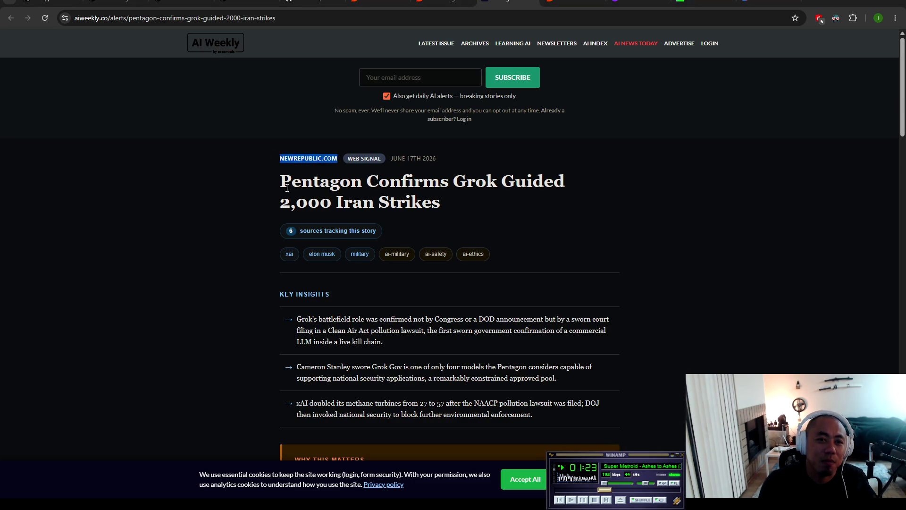
click(224, 181)
key(ctrl+t)
click(367, 168)
Step: Visit newrepublic.com, skim down its homepage sections, then go back to the new-tab page
text(newrepublic.com)
key(Return)
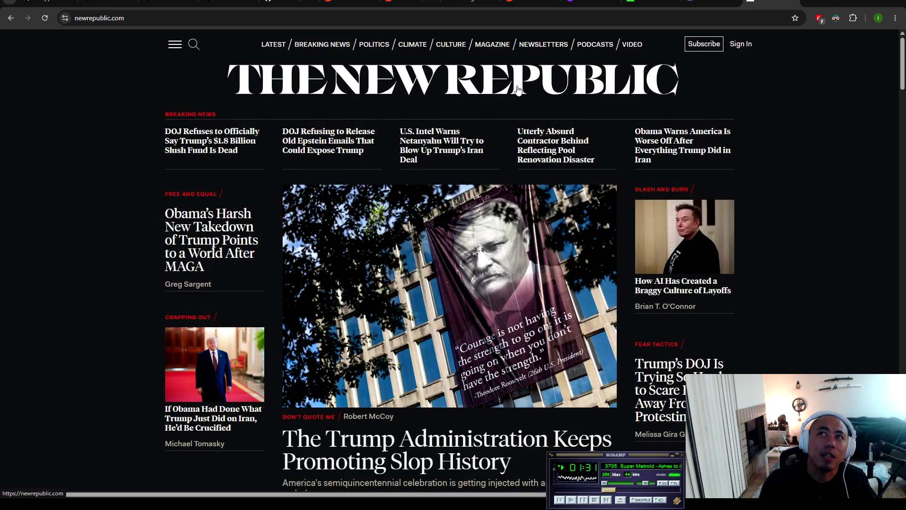
scroll(741, 312, down, 15)
scroll(731, 278, down, 1)
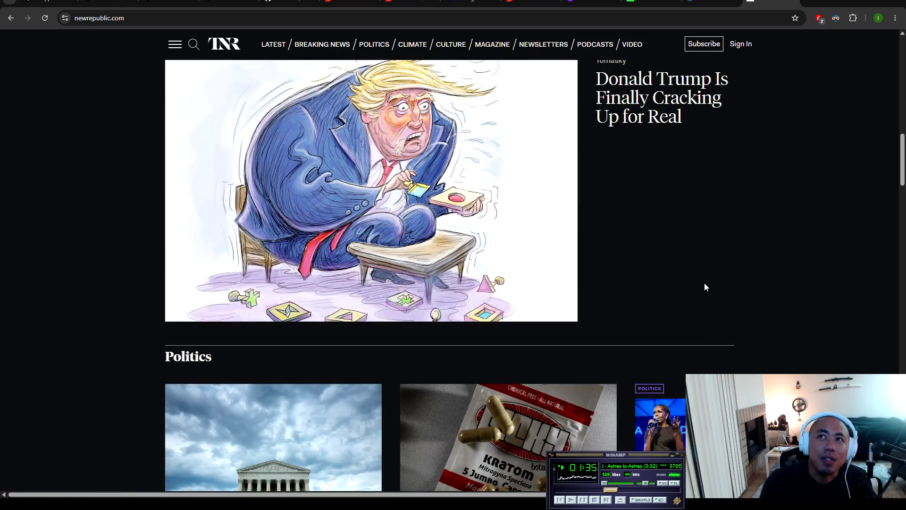
scroll(767, 302, down, 6)
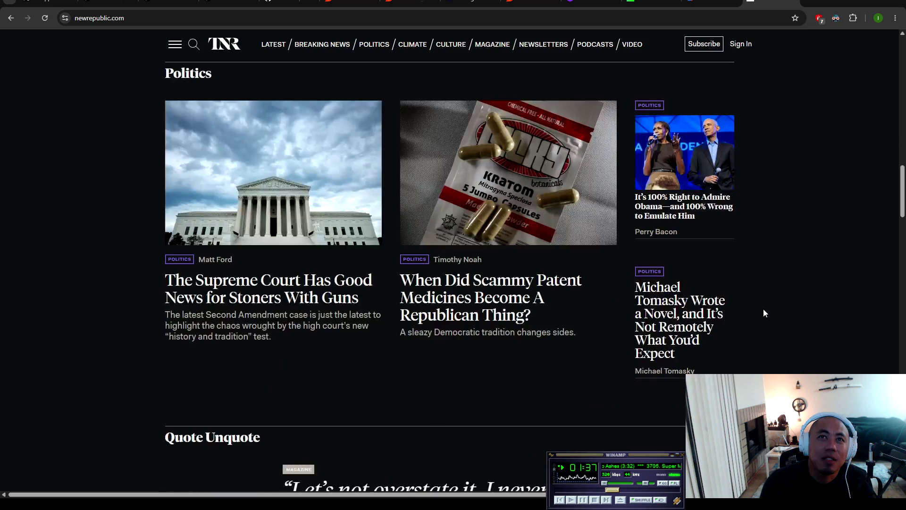
scroll(766, 308, down, 12)
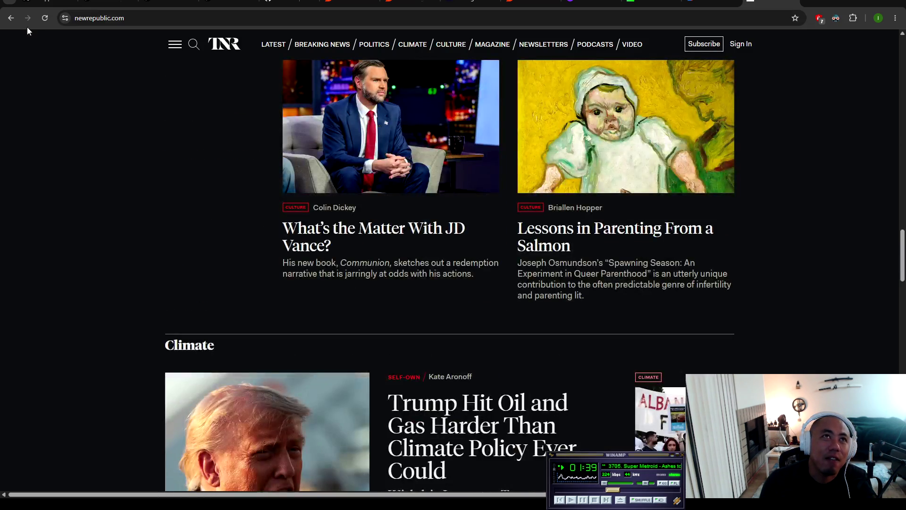
click(10, 19)
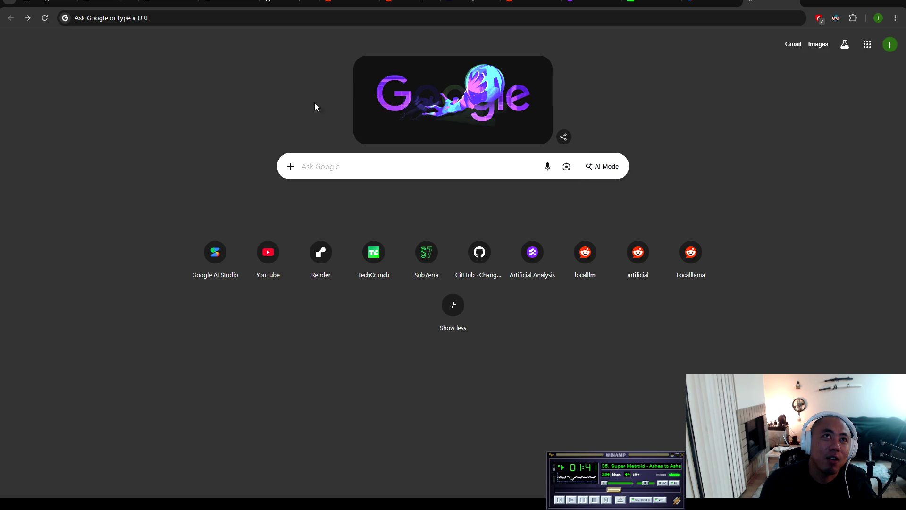
click(366, 171)
text(new)
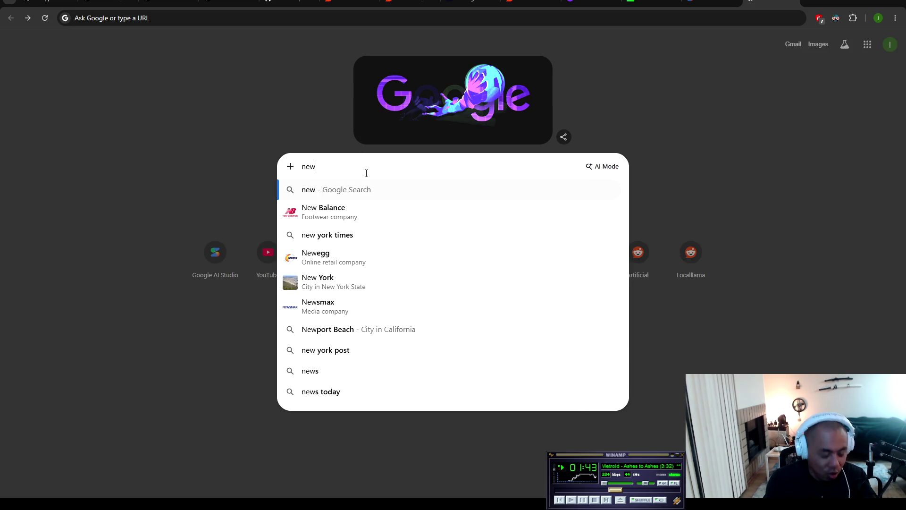
text(repub)
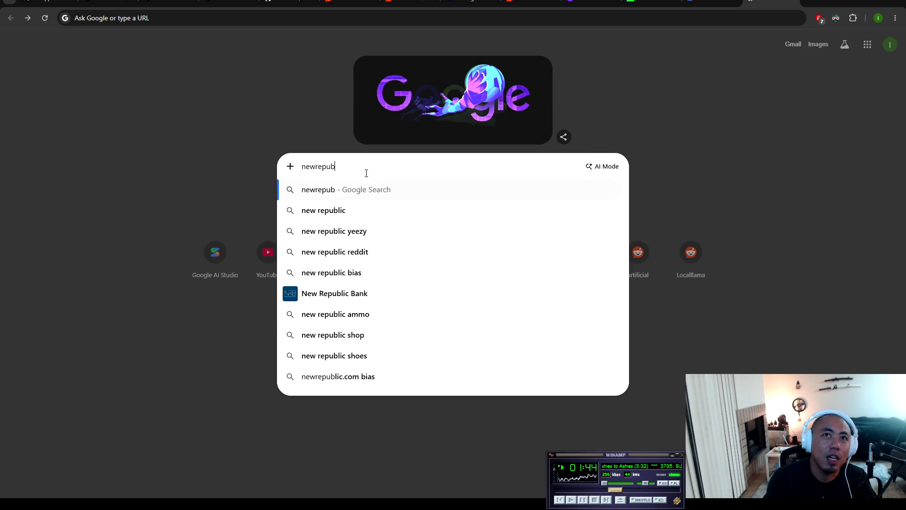
text(lic website)
key(Return)
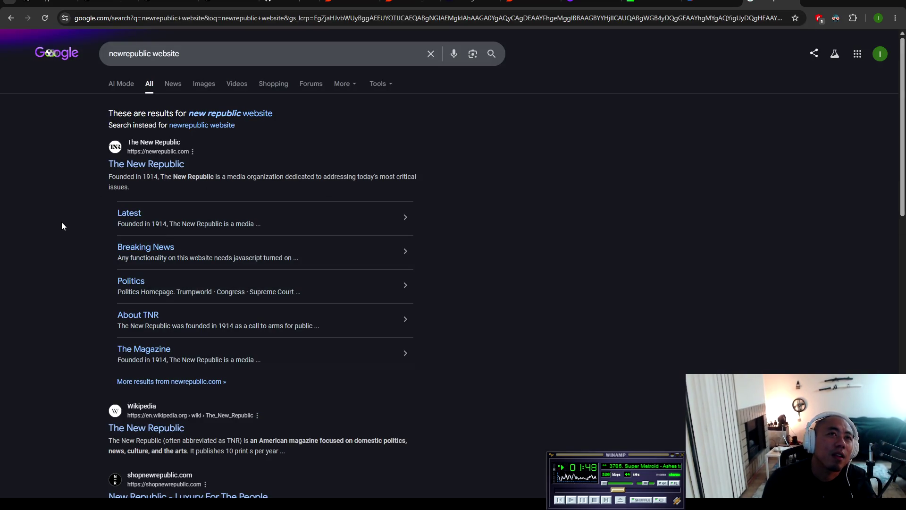
drag(138, 178, 447, 184)
click(445, 181)
scroll(482, 301, down, 4)
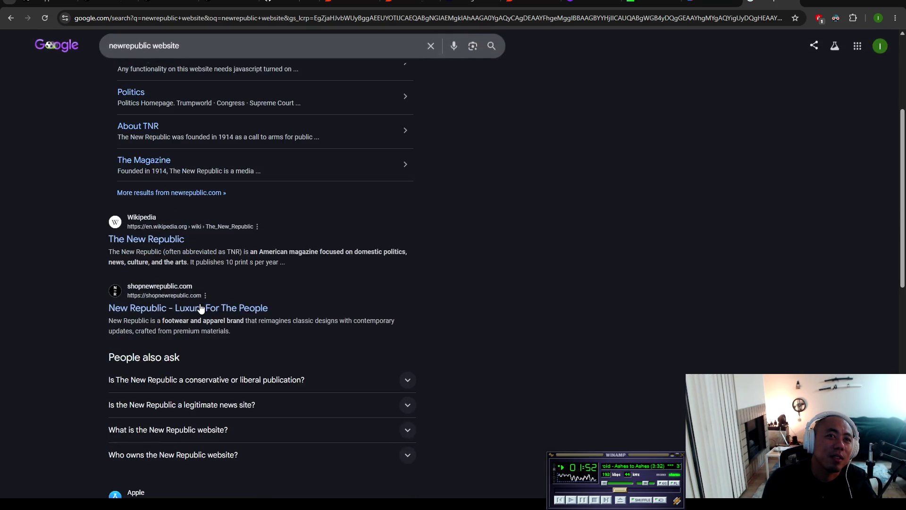
click(151, 240)
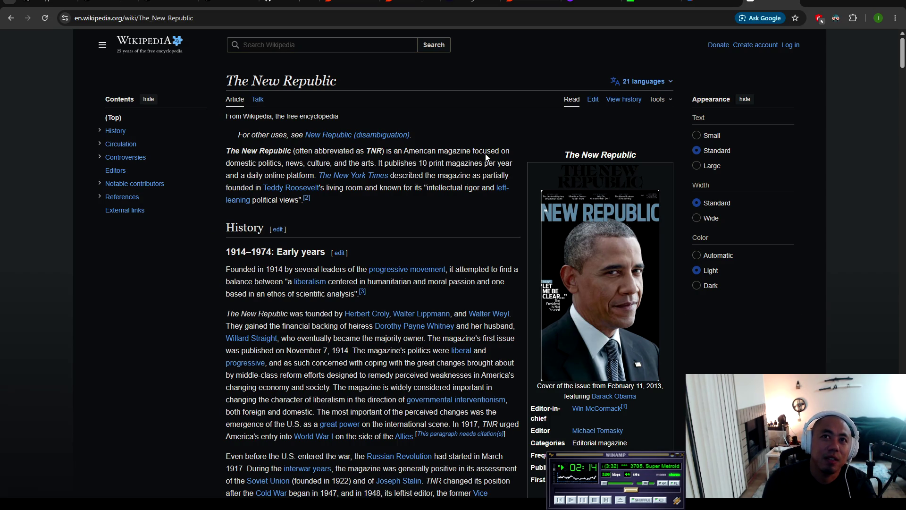
scroll(481, 161, down, 15)
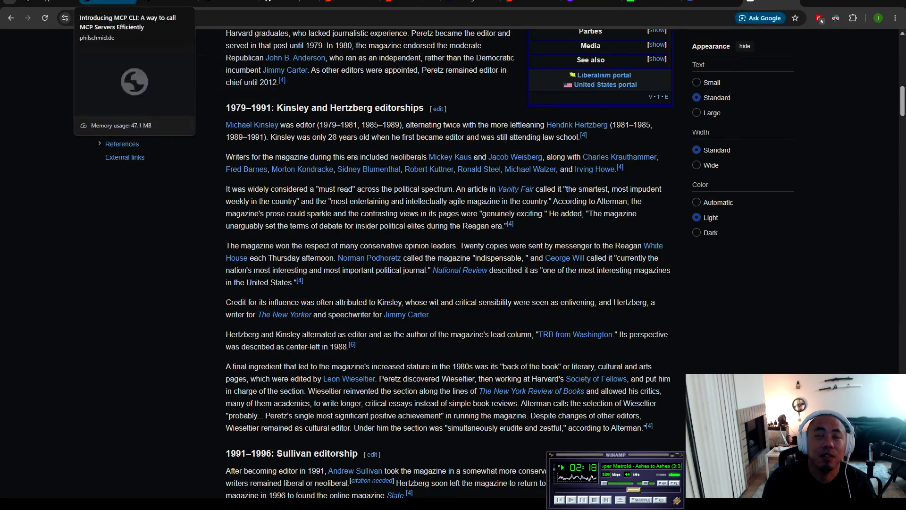
click(10, 20)
click(10, 22)
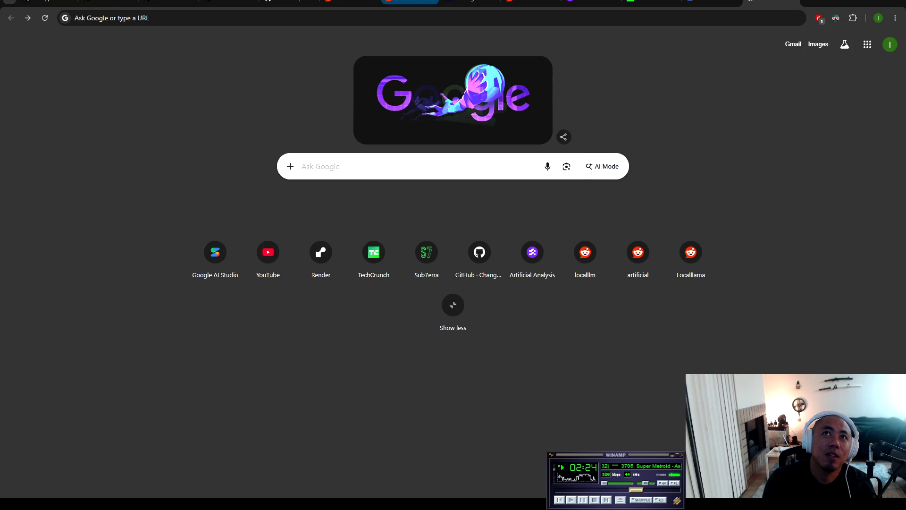
Step: Reopen the post's AI Weekly source and paste newrepublic.com into a new tab's search box
click(411, 2)
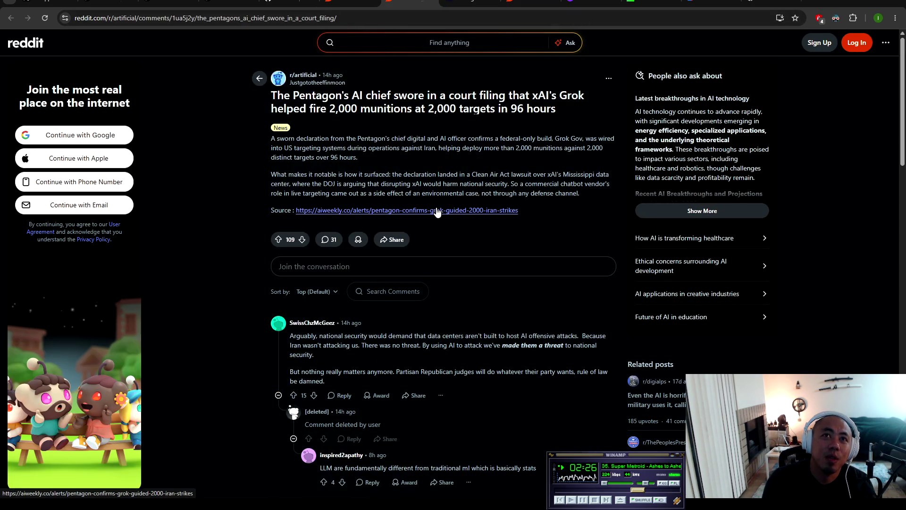
click(438, 211)
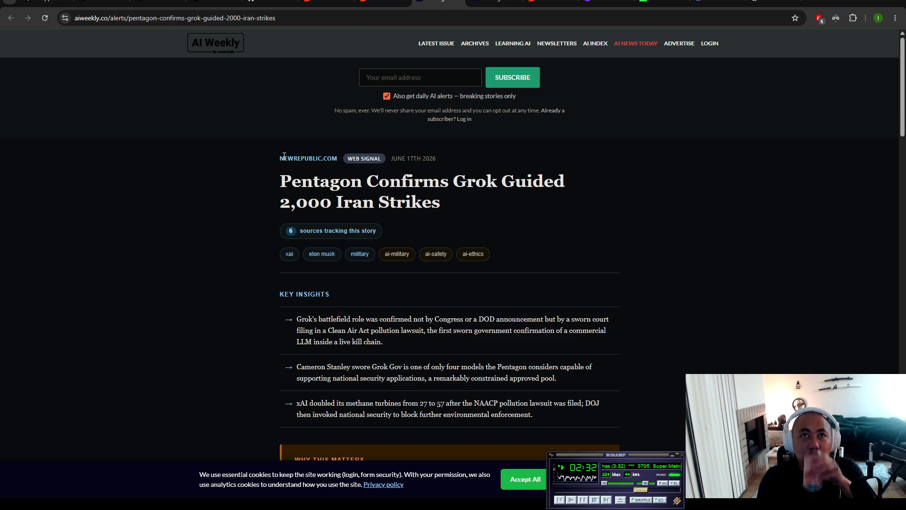
drag(278, 159, 338, 157)
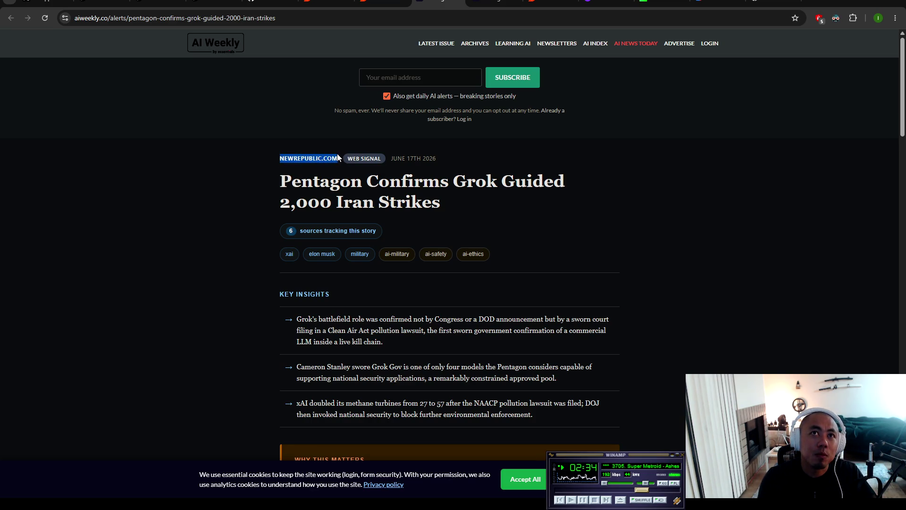
key(ctrl+t)
click(398, 167)
text(newrepublic.com)
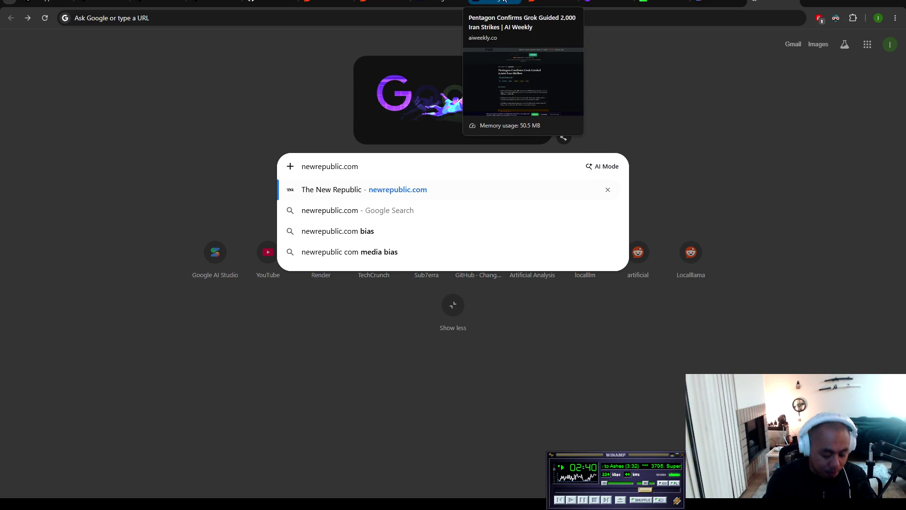
Step: Search 'newrepublic.com pentagon ai' and read into the Grok-used-to-bomb-Iran article
text(pentagon ai)
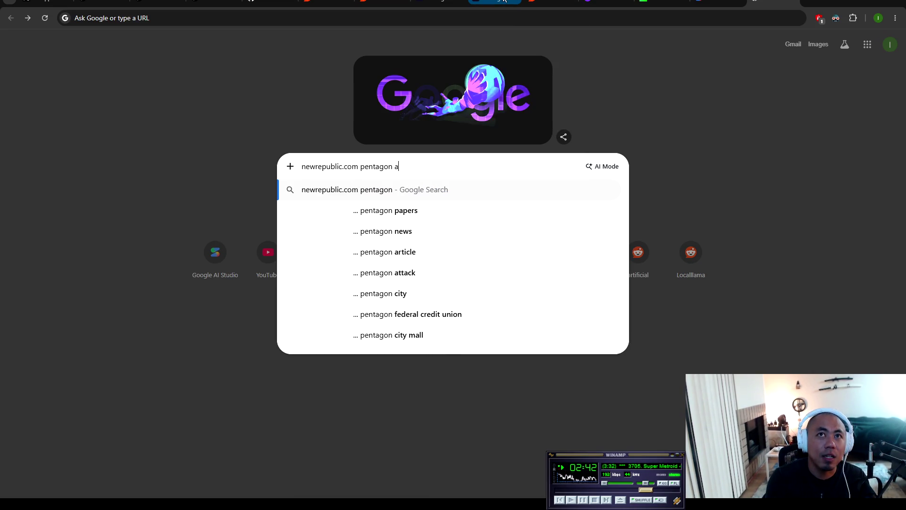
key(Return)
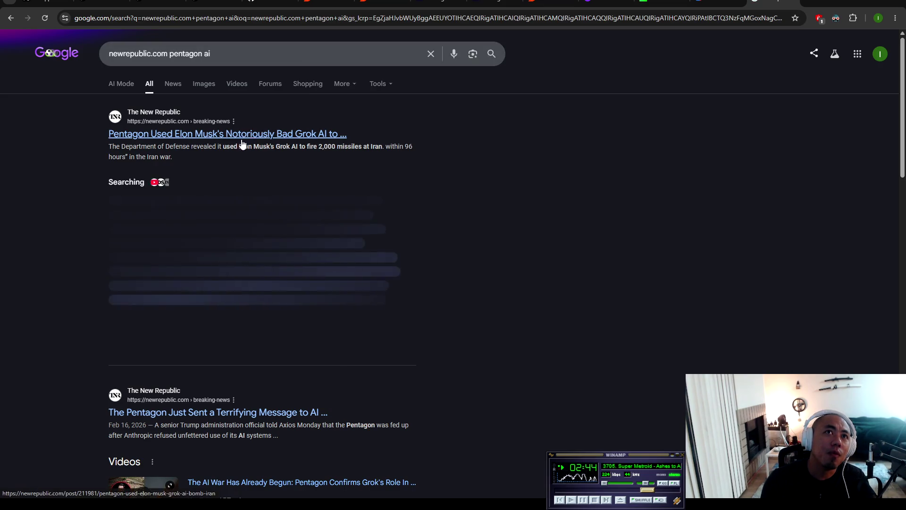
scroll(609, 177, down, 5)
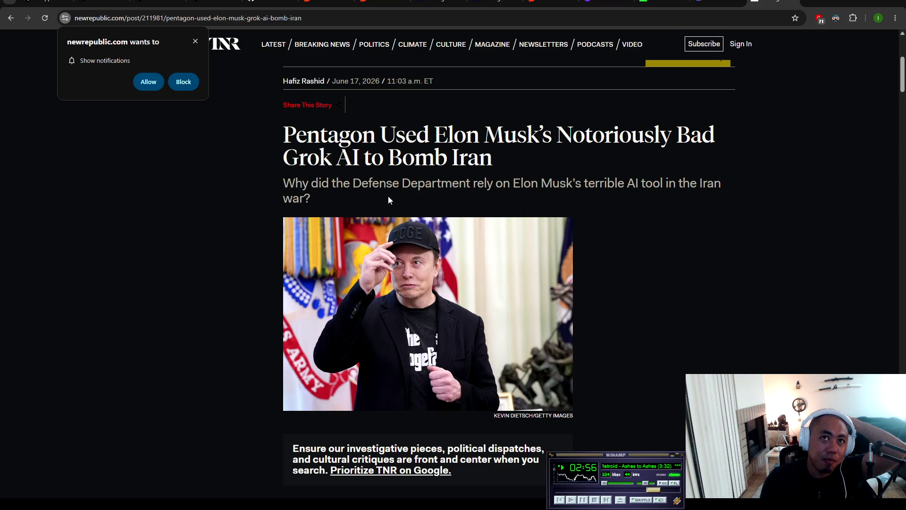
scroll(391, 196, down, 6)
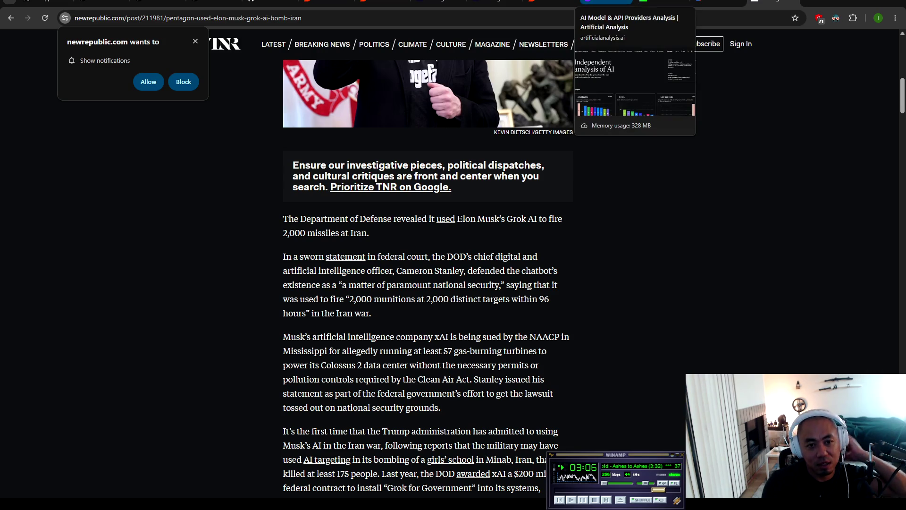
Step: Open Artificial Analysis from a new tab and scroll to its Intelligence Index chart, waiting out the unresponsive page
click(607, 2)
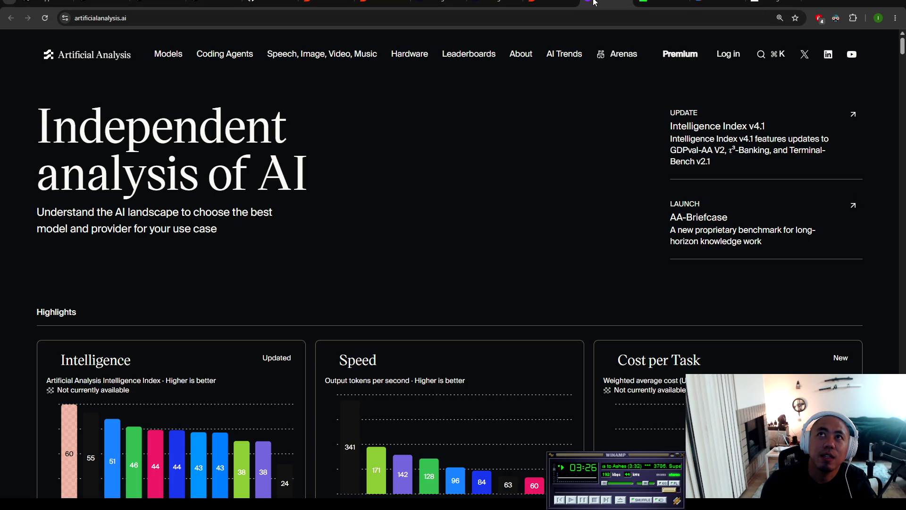
click(627, 2)
key(ctrl+t)
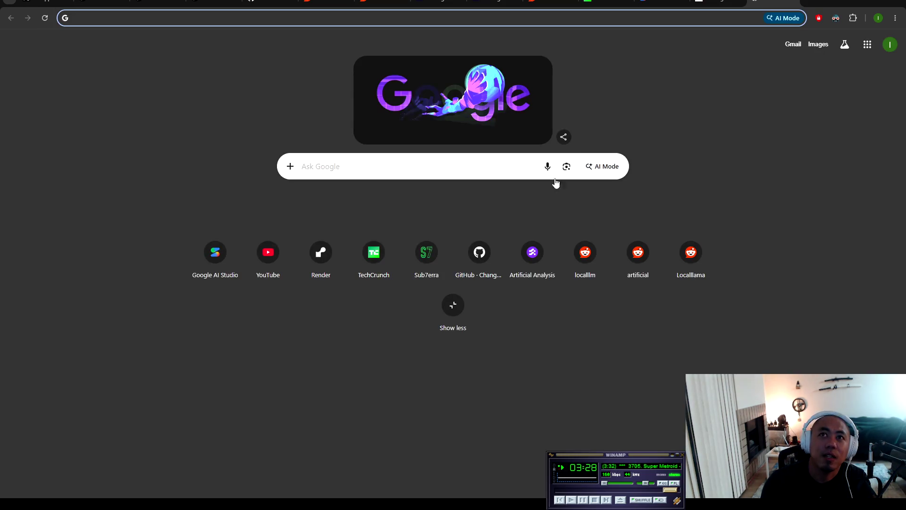
click(535, 257)
scroll(438, 234, down, 12)
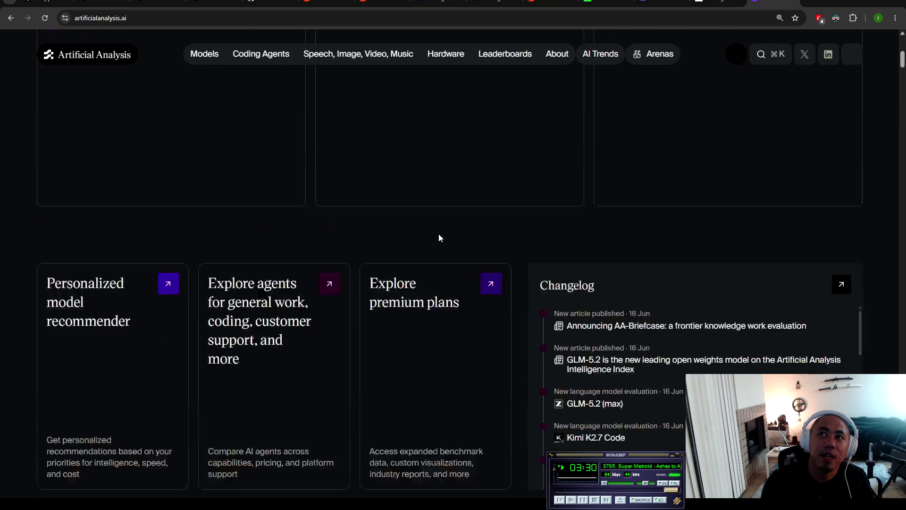
scroll(570, 260, down, 3)
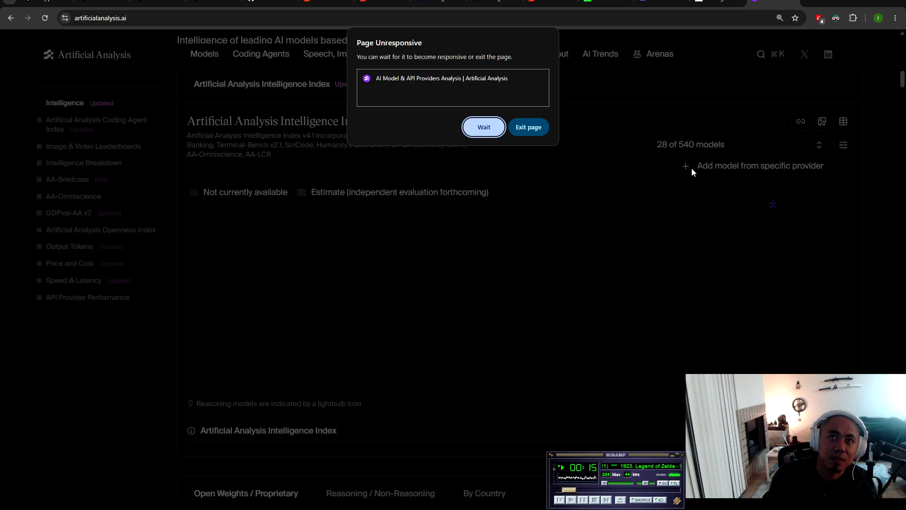
click(484, 131)
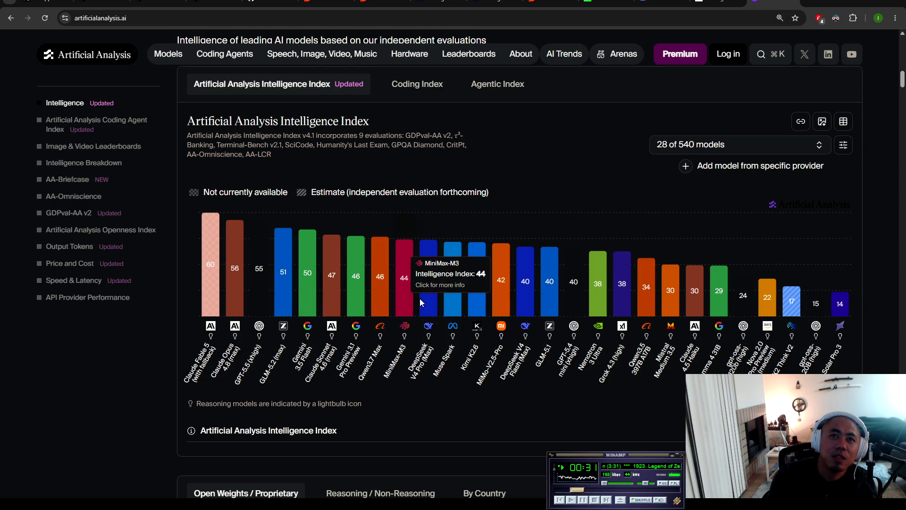
click(724, 146)
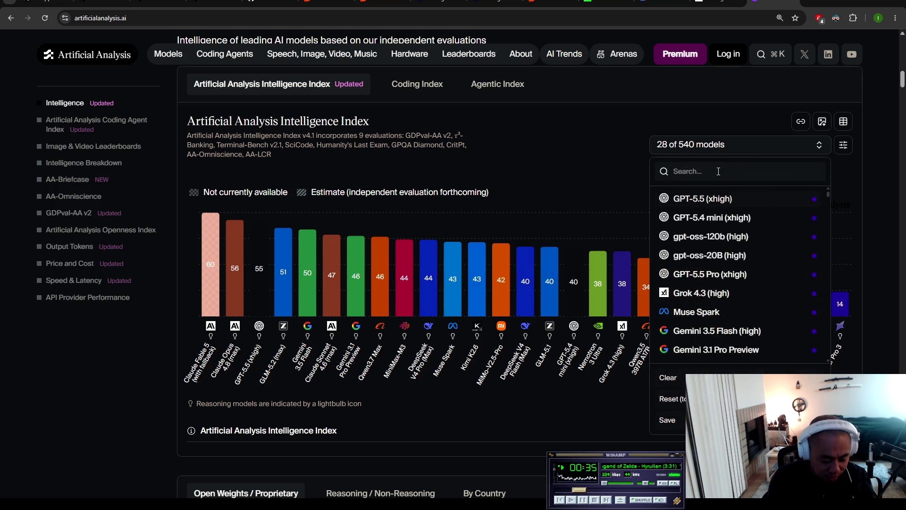
Step: Search the model list for 'grok', view Claude Fable 5's page, then return to the New Republic article
text(grok)
scroll(738, 293, up, 2)
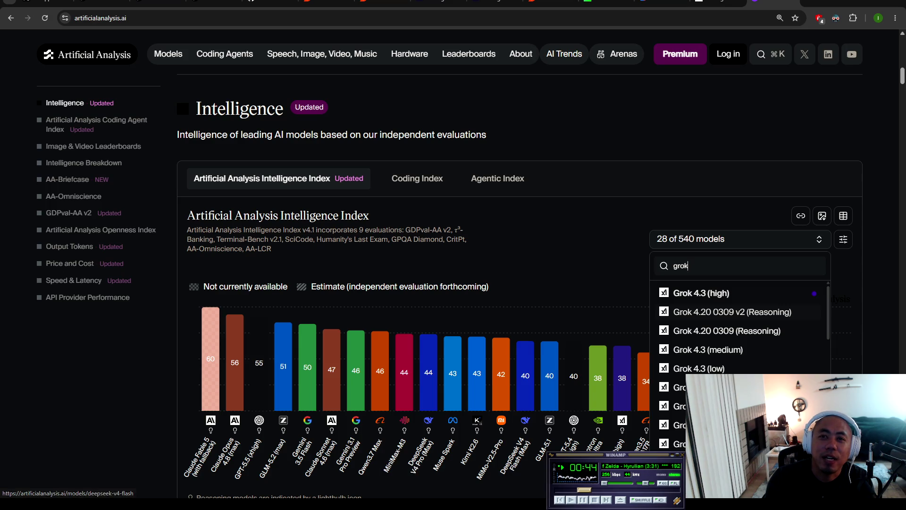
click(210, 368)
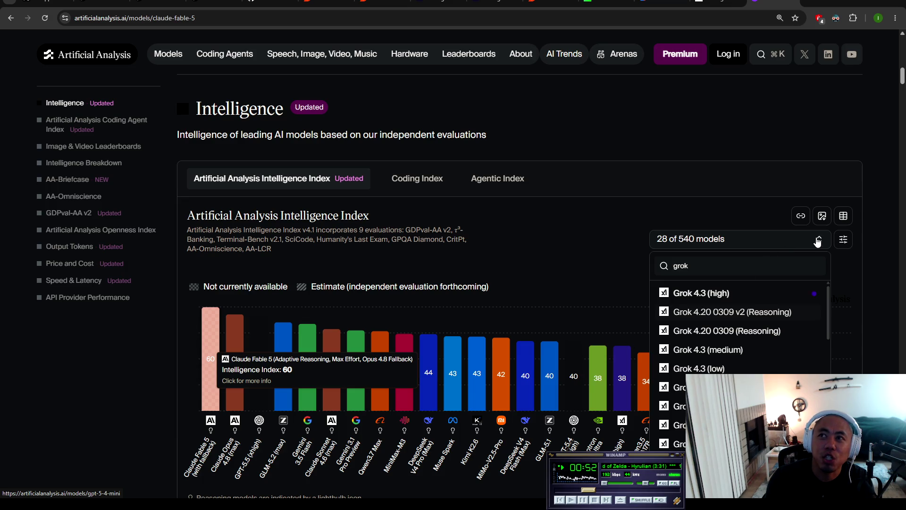
click(7, 19)
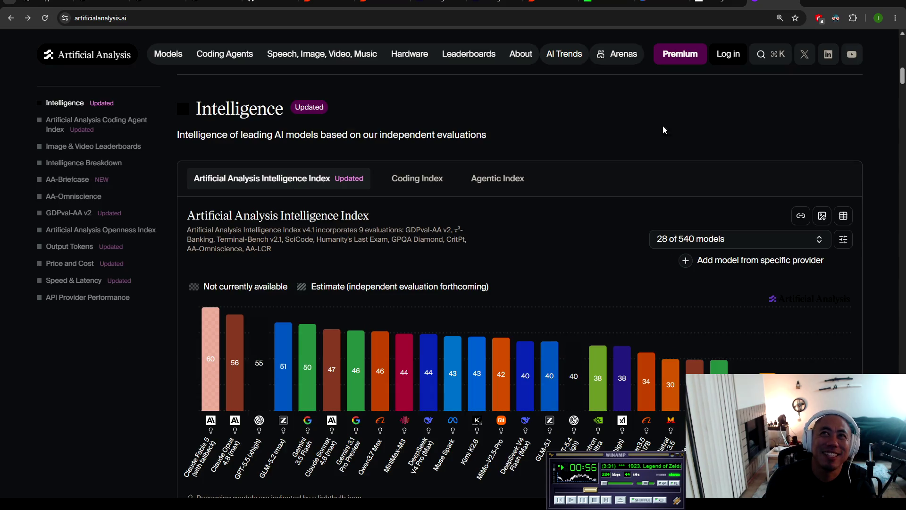
key(ctrl+Tab)
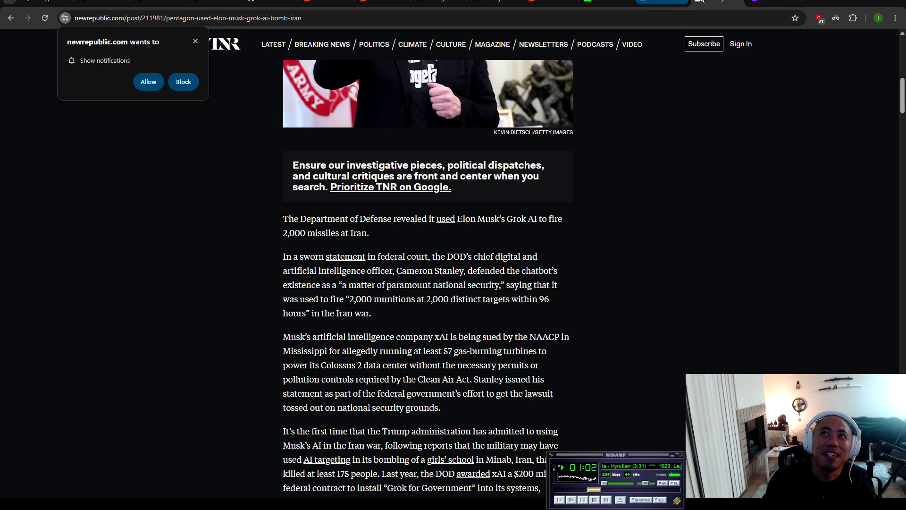
Step: Compare Grok 4.3 (high)'s score of 38 against Qwen3.7 Max on the Intelligence Index chart
click(761, 4)
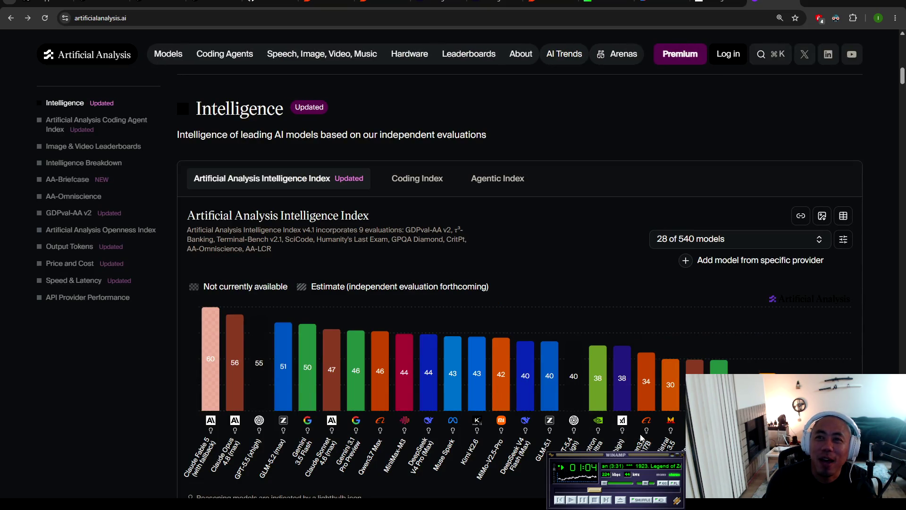
mouse_move(570, 390)
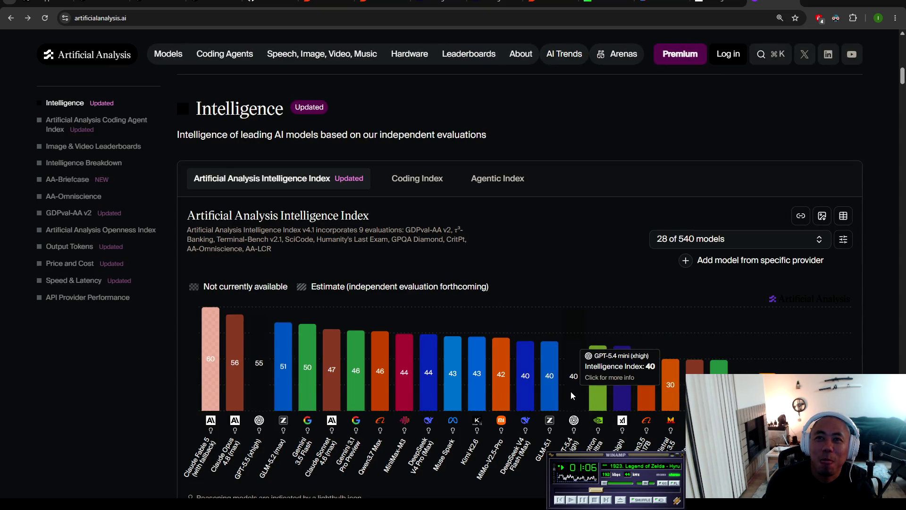
scroll(571, 391, down, 1)
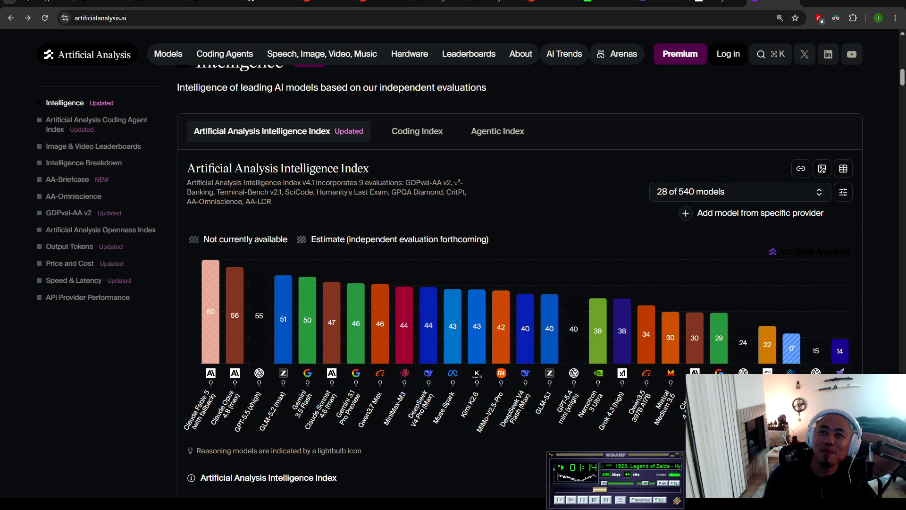
mouse_move(628, 330)
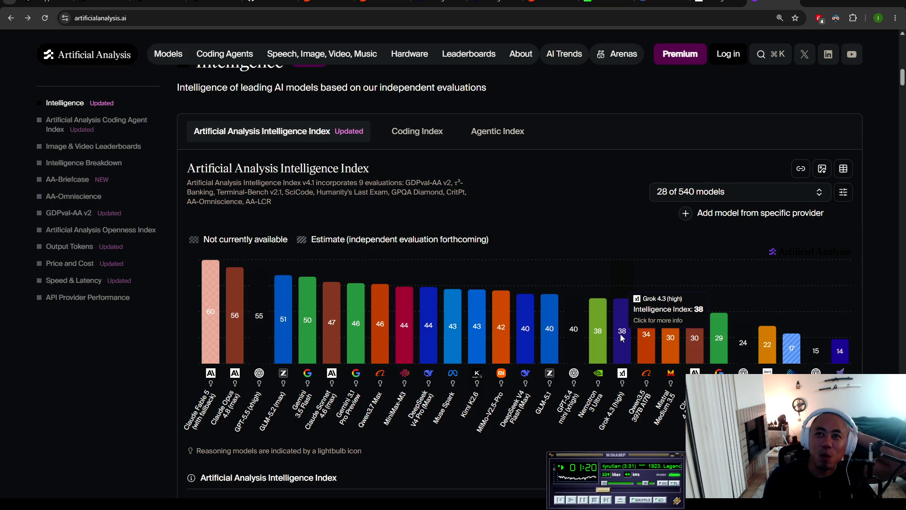
mouse_move(387, 319)
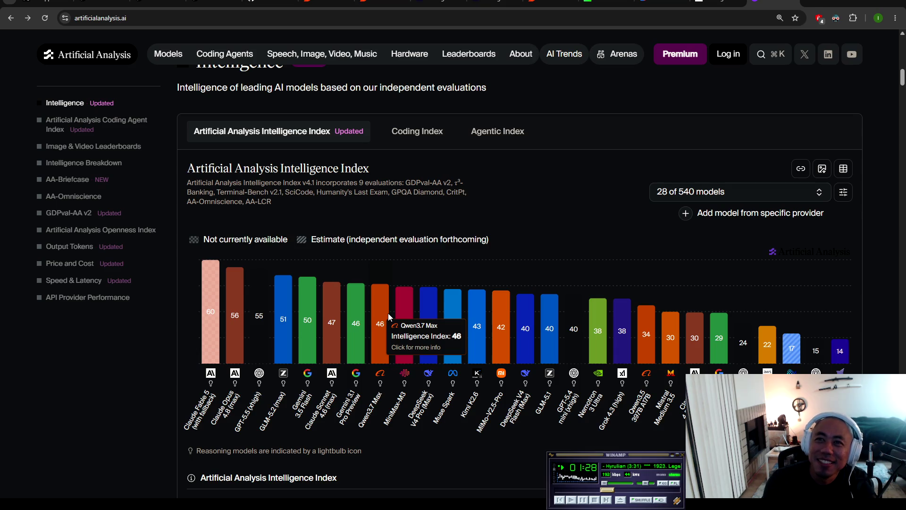
Step: Search 'qwen3.6', add Qwen3.6 35B A3B (Reasoning) to the chart, then return to the New Republic article
click(676, 199)
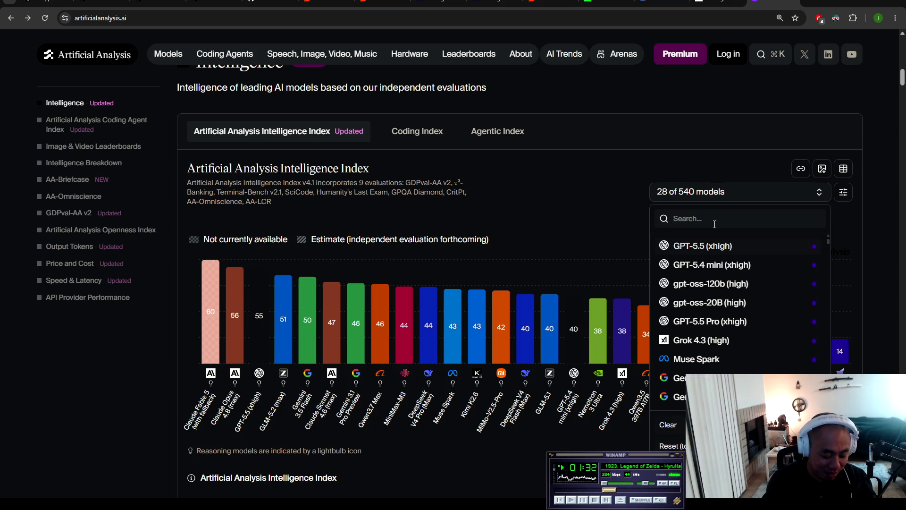
text(qwen)
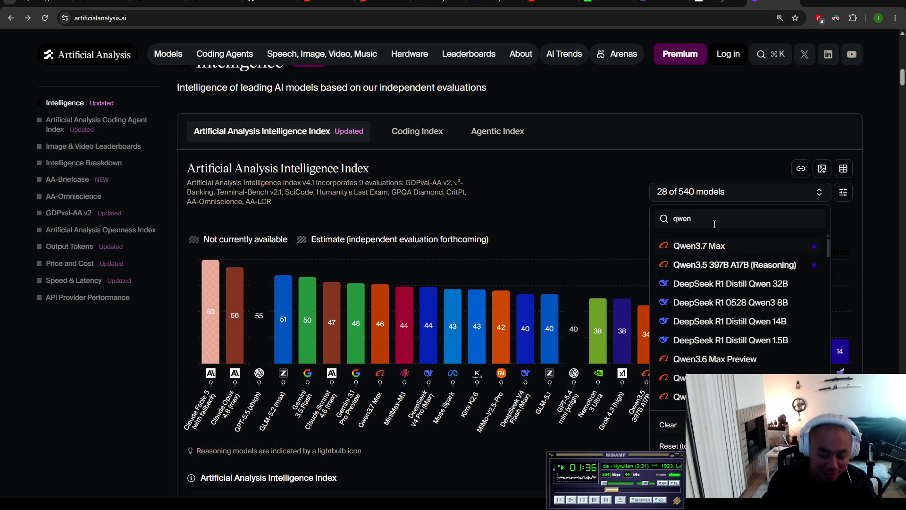
text(3.7)
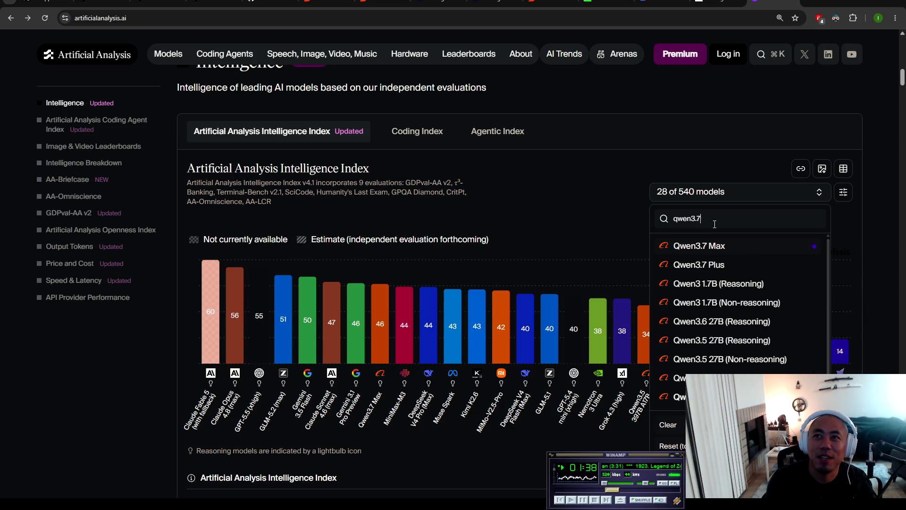
key(BackSpace)
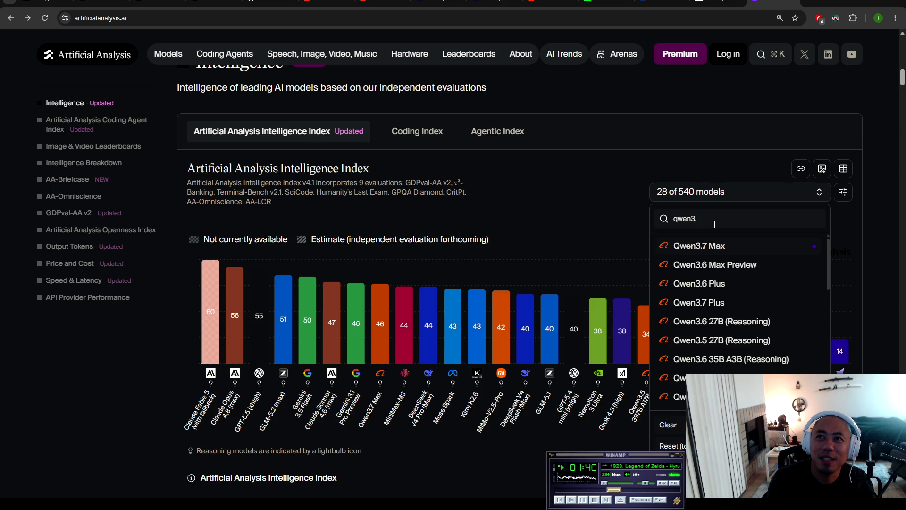
text(6)
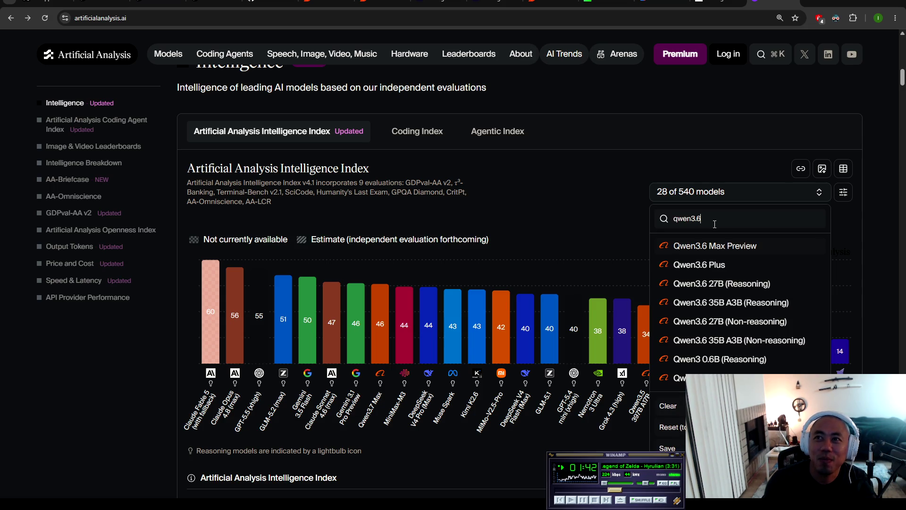
click(757, 311)
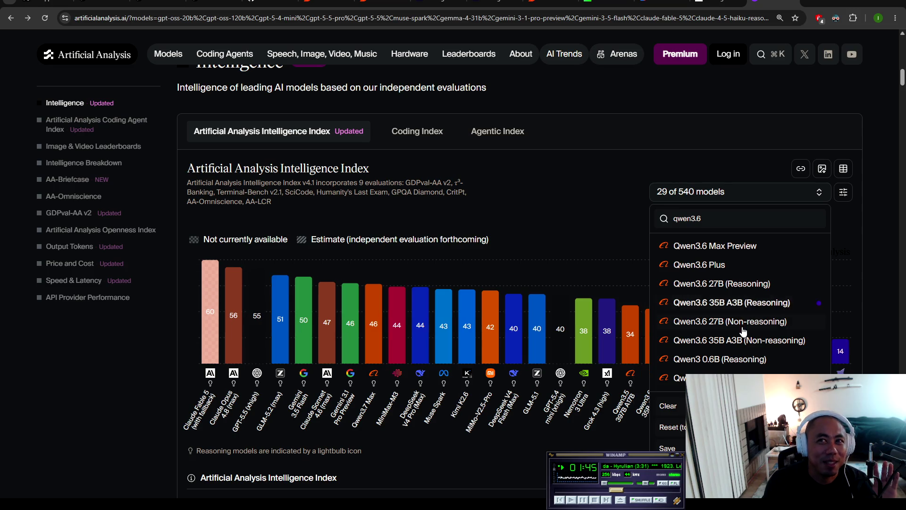
click(901, 302)
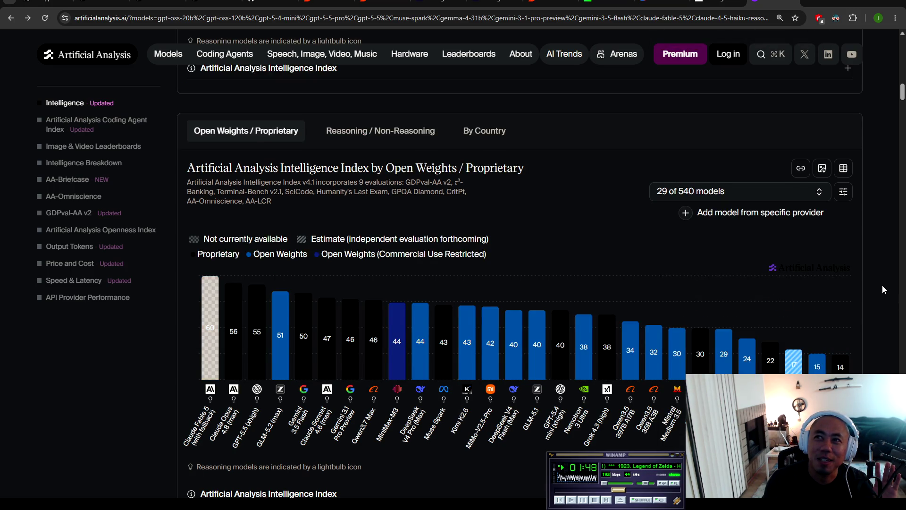
mouse_move(654, 368)
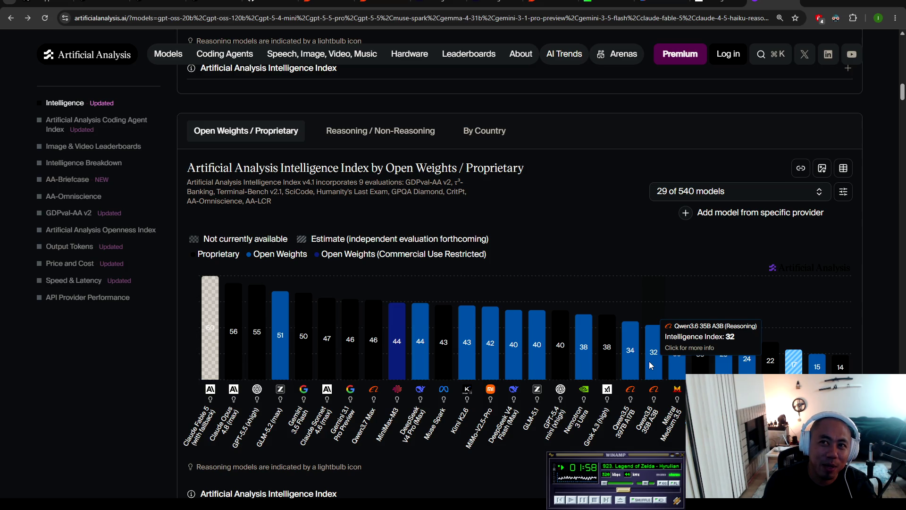
mouse_move(608, 349)
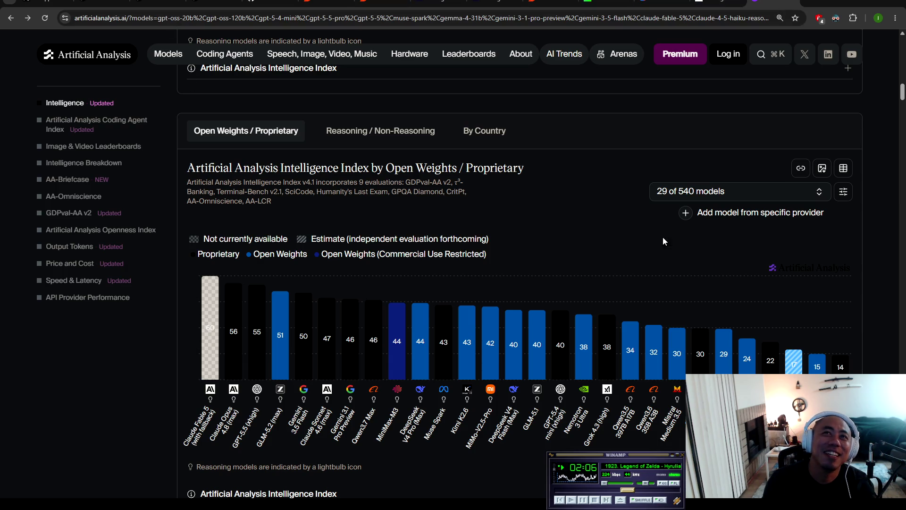
key(ctrl+shift+Tab)
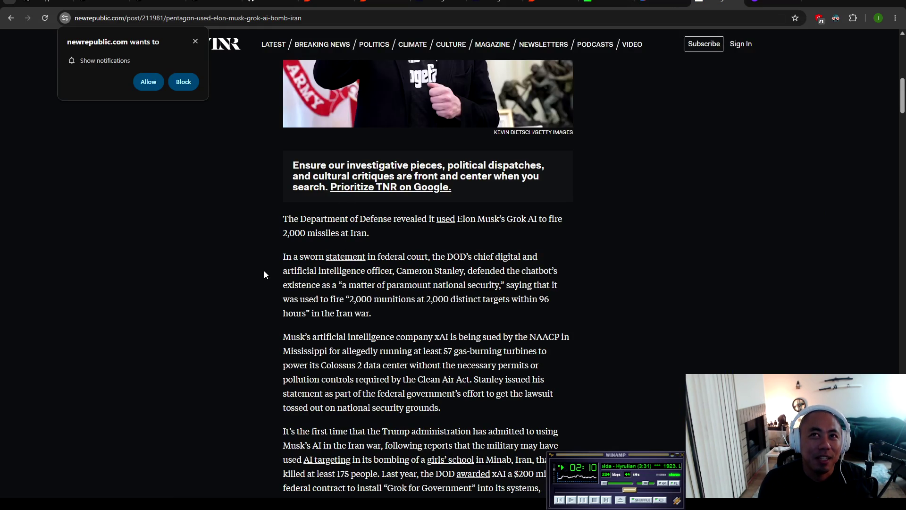
drag(287, 234, 375, 219)
click(369, 232)
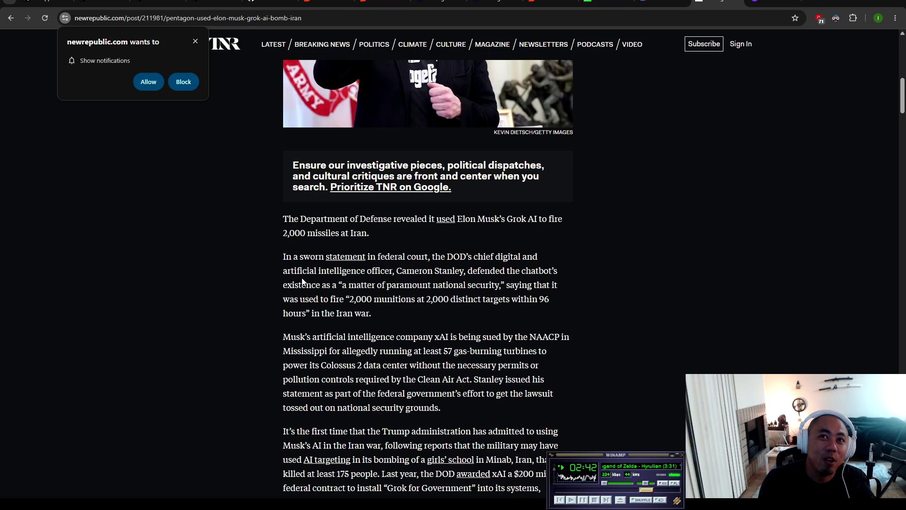
scroll(330, 265, down, 4)
scroll(284, 221, up, 3)
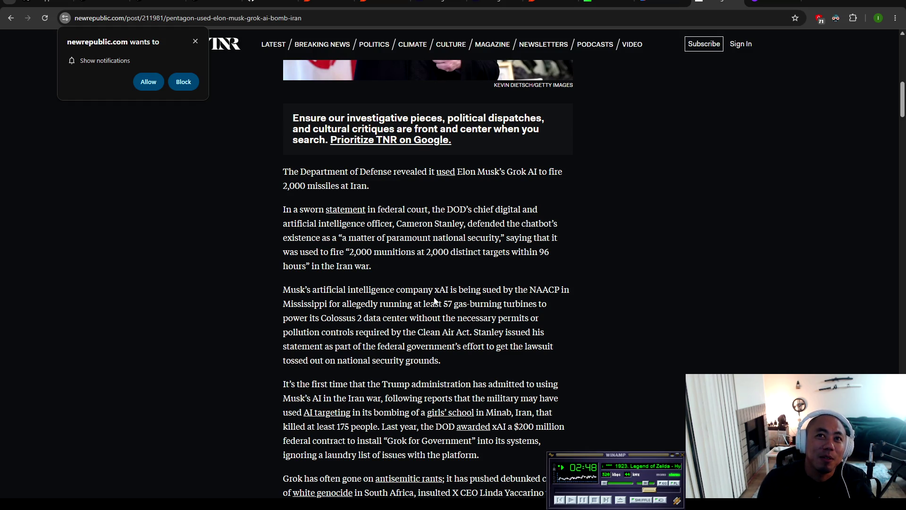
scroll(377, 302, down, 1)
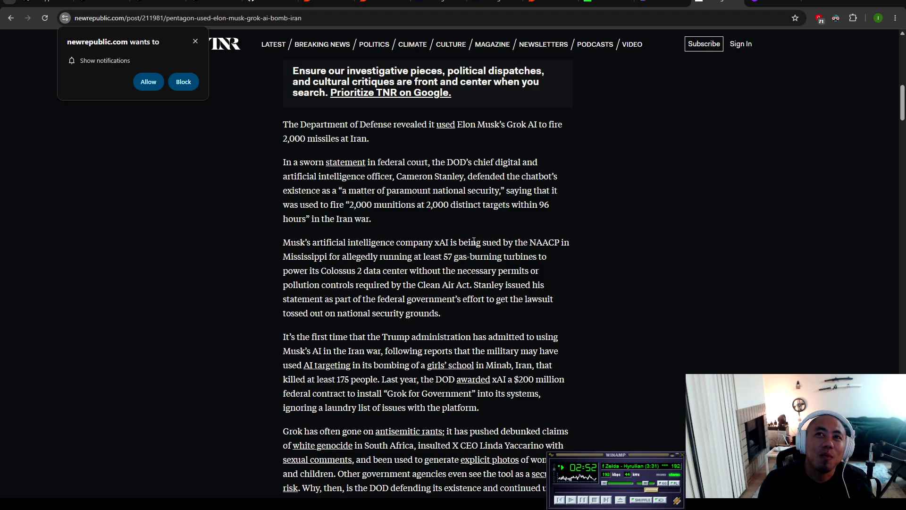
mouse_move(431, 243)
mouse_down()
mouse_move(570, 242)
mouse_move(301, 258)
mouse_move(529, 259)
mouse_move(302, 280)
mouse_move(351, 271)
mouse_up()
Step: Highlight passages on the Colossus 2 and Mississippi gas turbines and the first admitted use, then close the tab
mouse_move(359, 272)
mouse_down()
mouse_move(519, 272)
mouse_move(525, 282)
mouse_move(292, 285)
mouse_move(544, 285)
mouse_move(291, 298)
mouse_move(552, 299)
mouse_move(304, 313)
mouse_move(430, 312)
mouse_up()
click(452, 316)
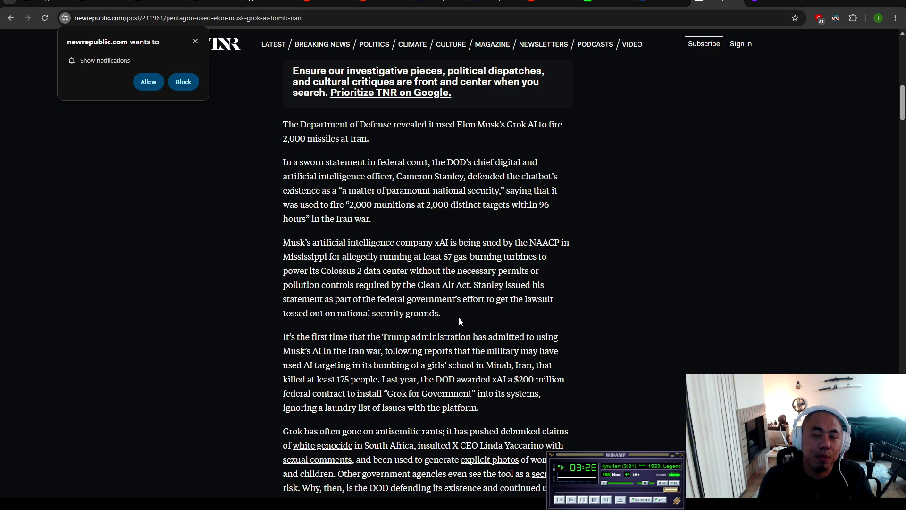
mouse_move(481, 285)
mouse_down()
mouse_move(265, 253)
mouse_move(301, 256)
mouse_up()
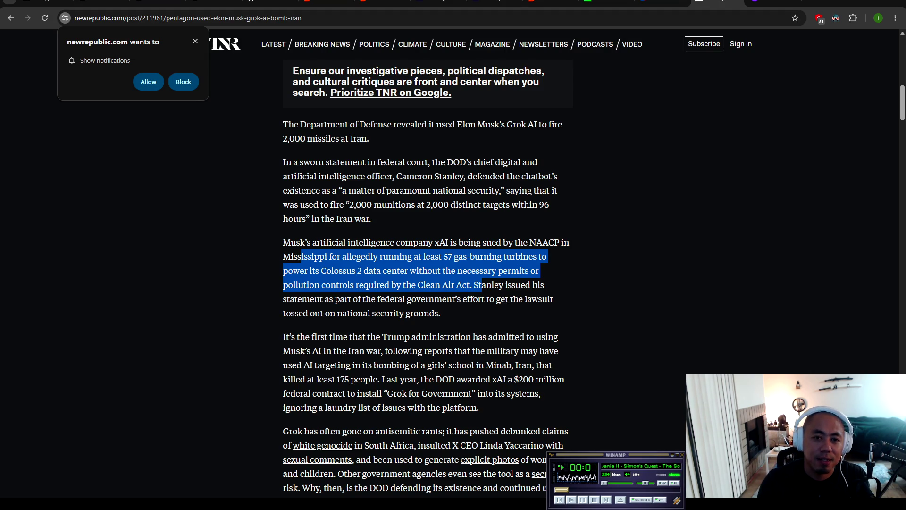
scroll(493, 320, down, 2)
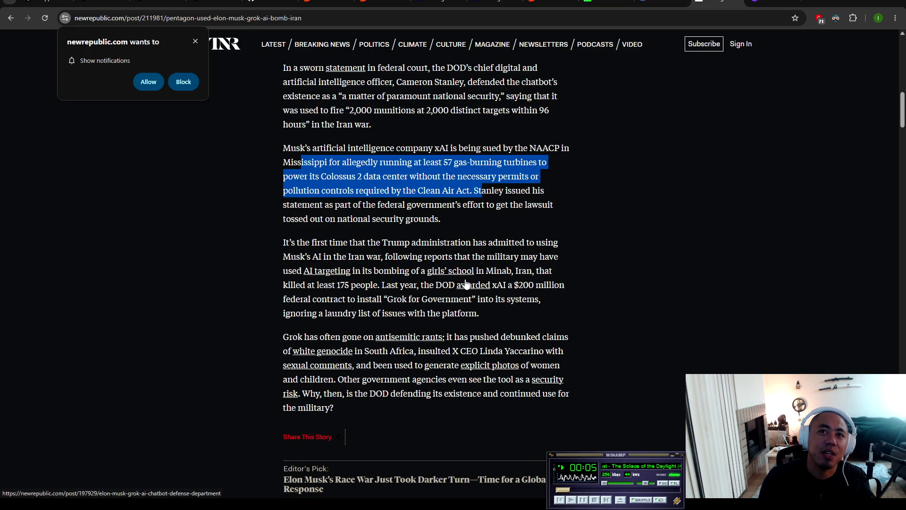
drag(284, 242, 585, 265)
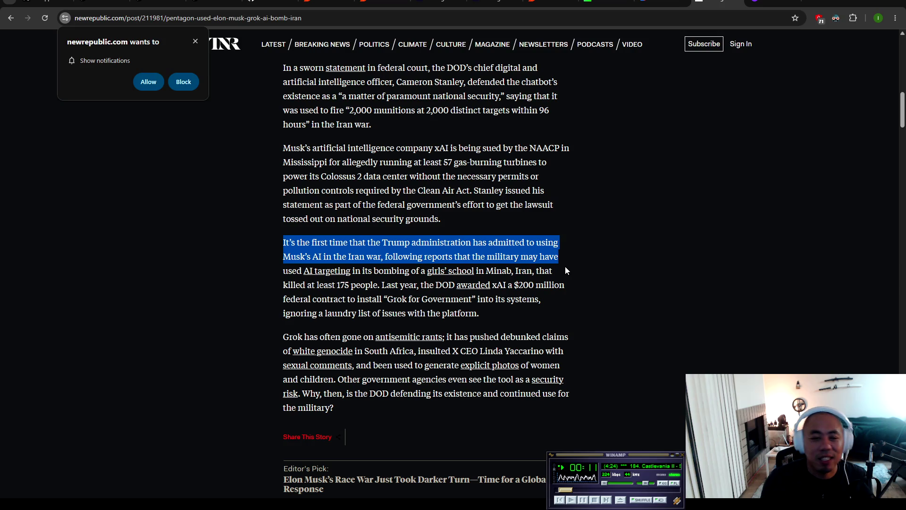
click(734, 2)
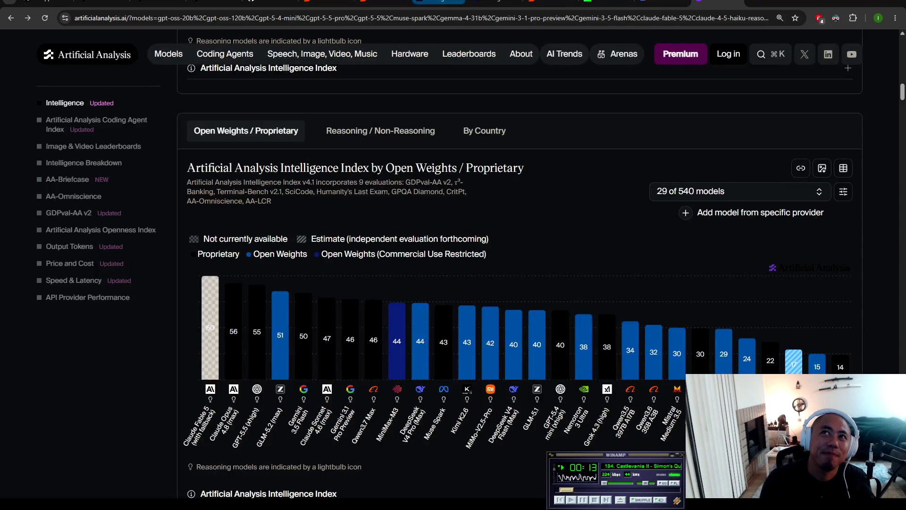
Step: Switch past the X post to the Reddit Pentagon–Grok thread and scroll to its comments
click(109, 1)
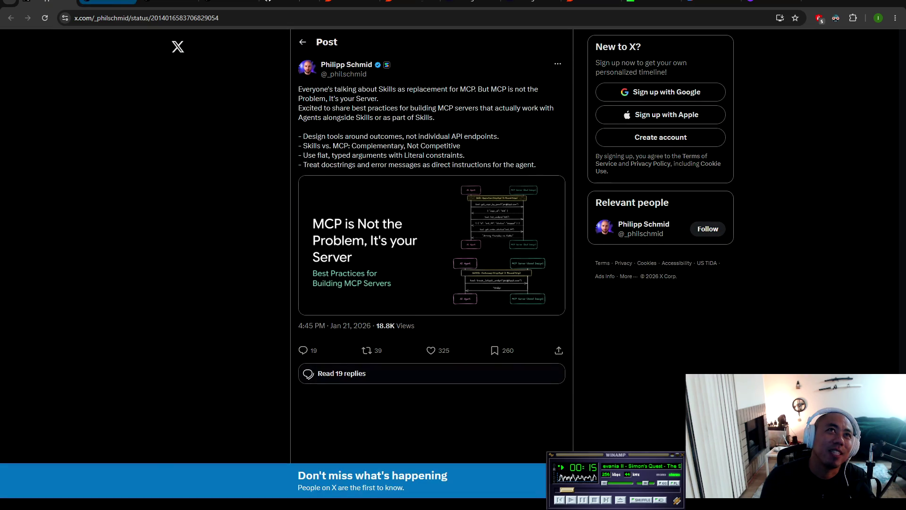
click(326, 4)
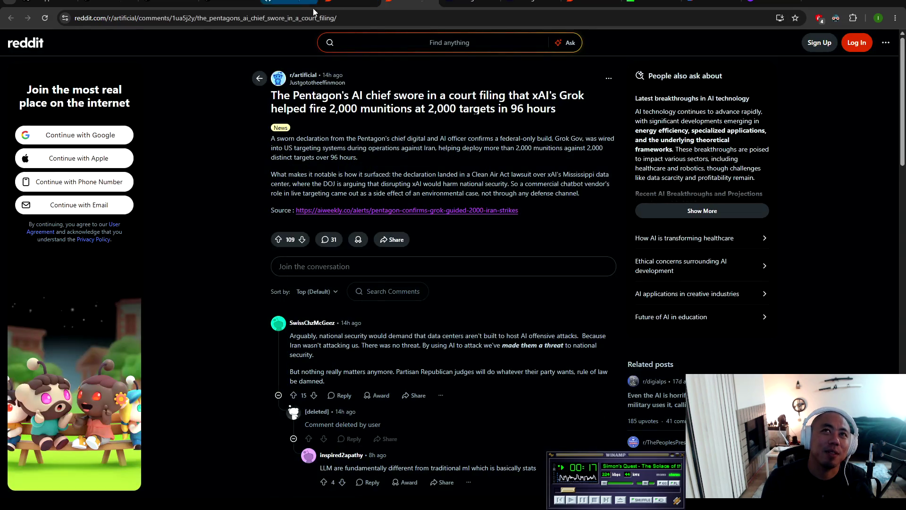
scroll(260, 211, down, 4)
scroll(265, 200, down, 2)
scroll(272, 202, up, 1)
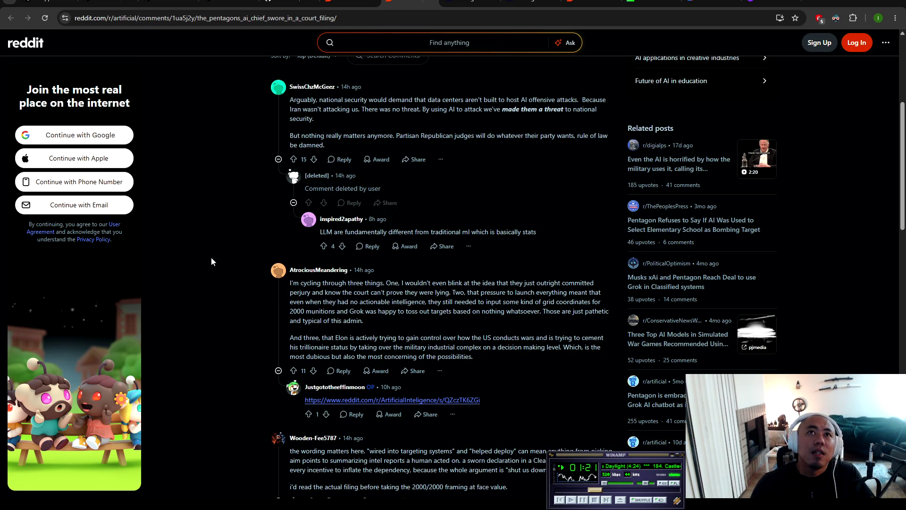
Step: Highlight the opening of the first comment, then clear the highlight
mouse_move(300, 100)
mouse_down()
mouse_move(507, 111)
mouse_move(534, 100)
mouse_move(589, 100)
mouse_move(324, 109)
mouse_move(589, 113)
mouse_move(305, 136)
mouse_move(321, 135)
mouse_up()
click(410, 307)
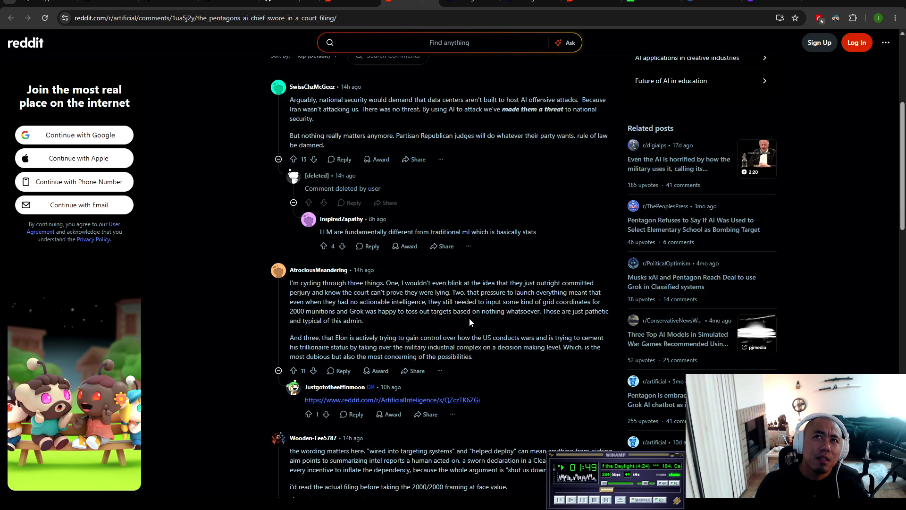
scroll(468, 318, up, 3)
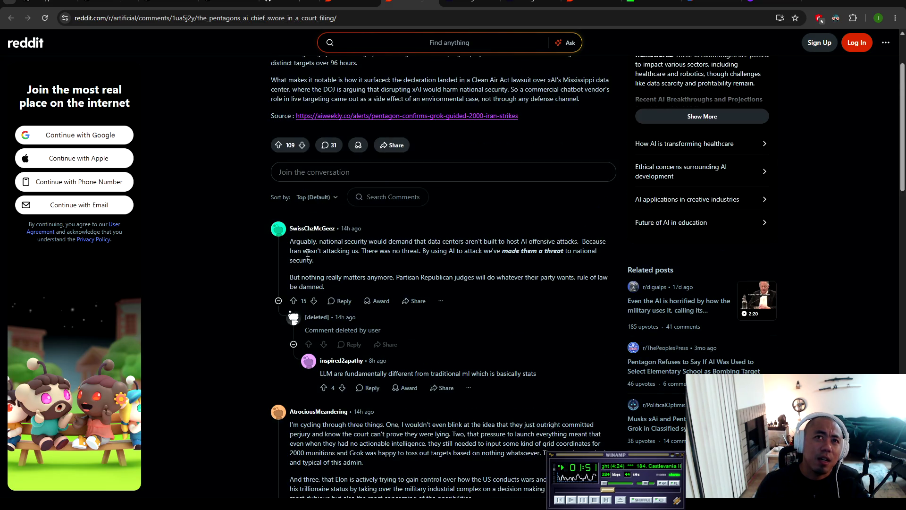
mouse_move(296, 242)
mouse_down()
mouse_move(586, 242)
mouse_move(597, 252)
mouse_move(421, 251)
mouse_move(455, 260)
mouse_up()
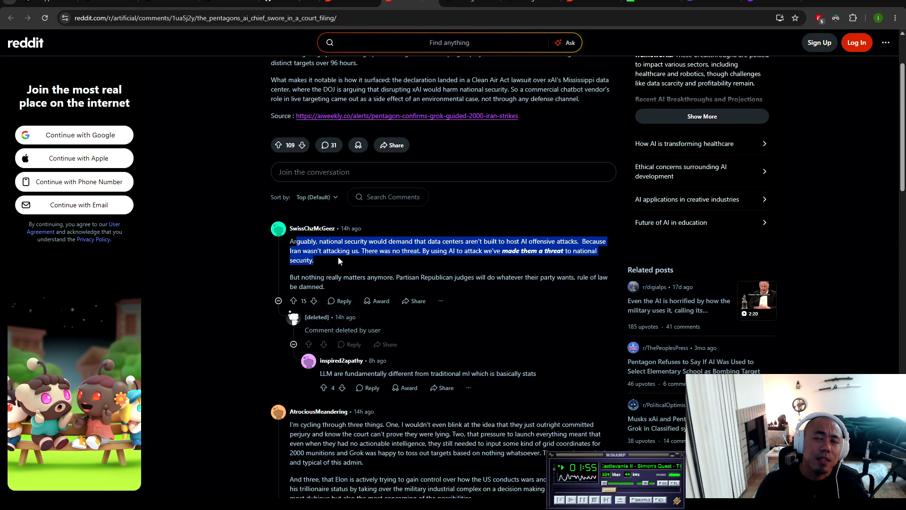
drag(314, 260, 308, 260)
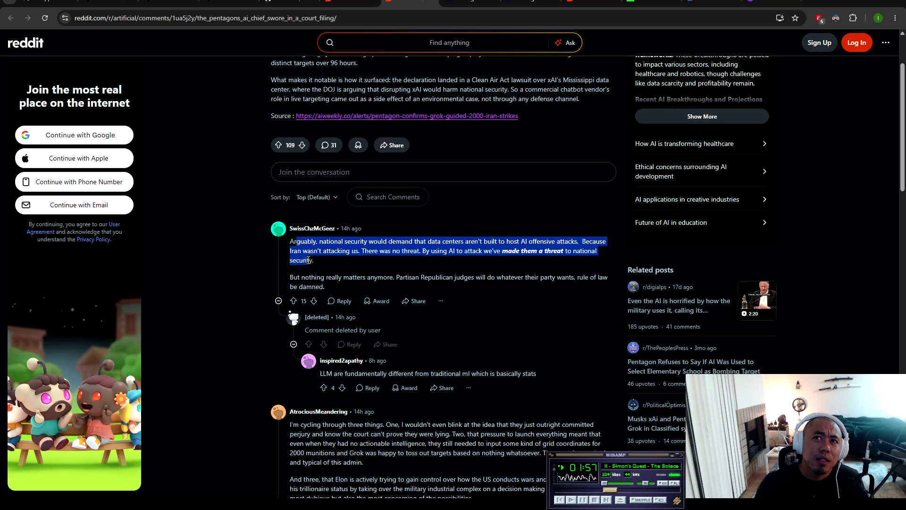
scroll(331, 258, up, 2)
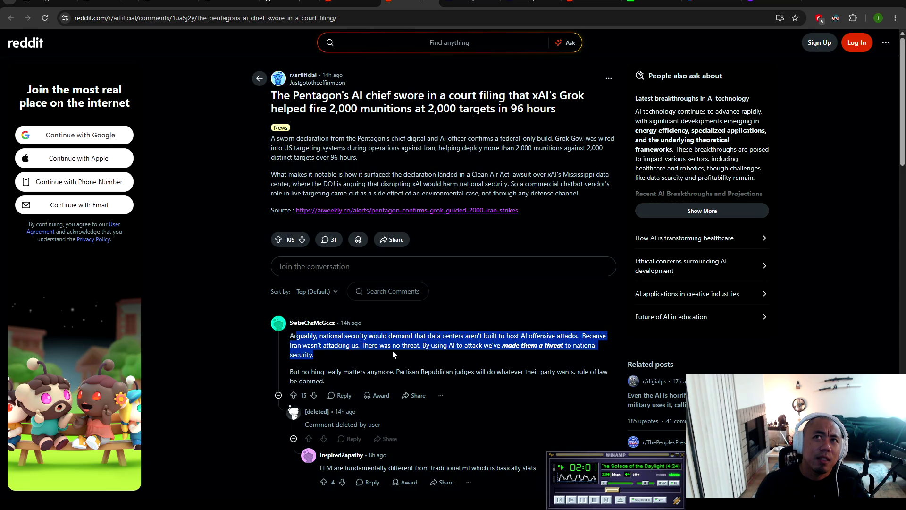
click(319, 343)
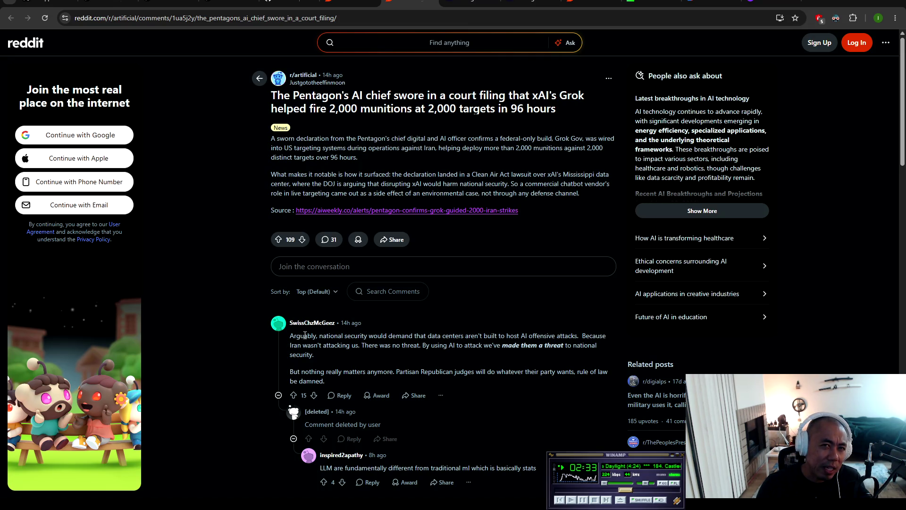
scroll(305, 335, down, 3)
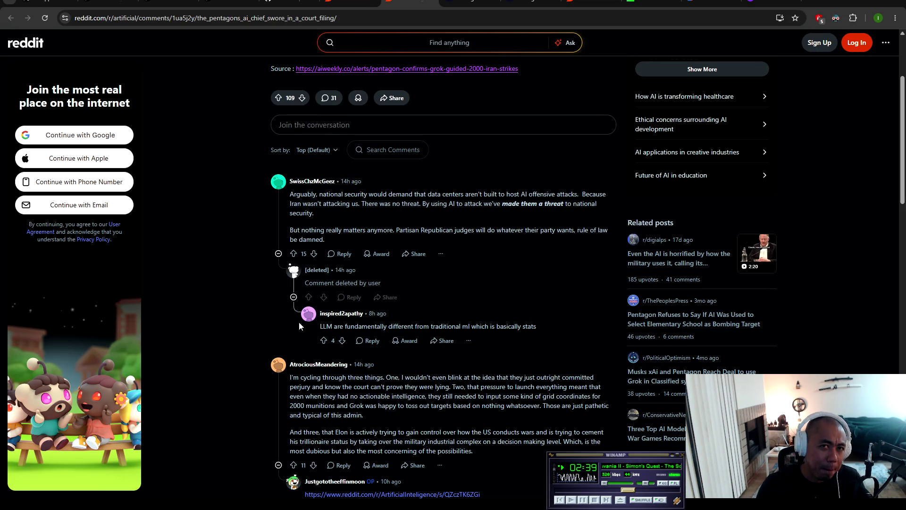
scroll(368, 321, up, 3)
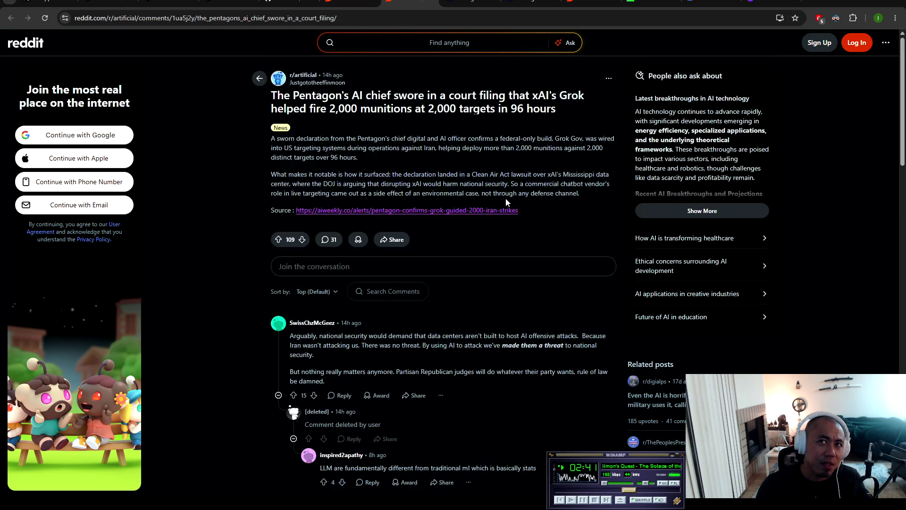
drag(575, 193, 388, 147)
click(538, 193)
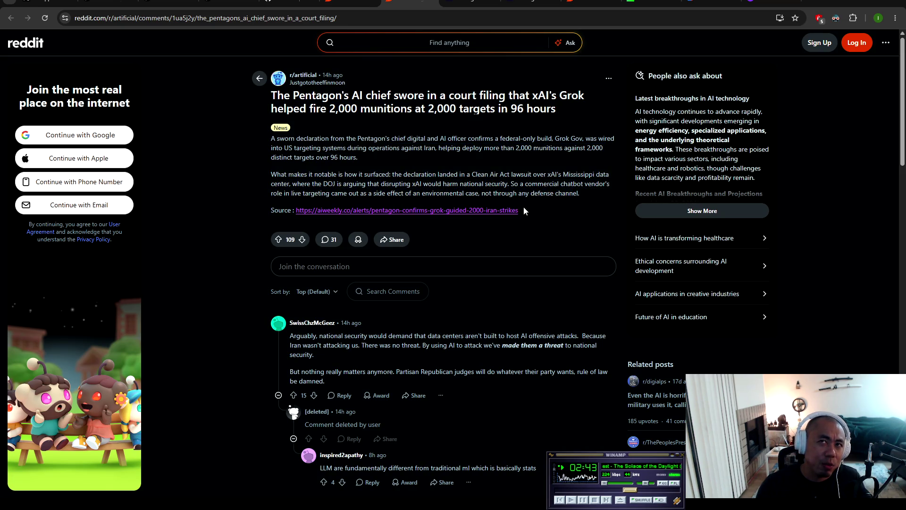
scroll(484, 290, down, 3)
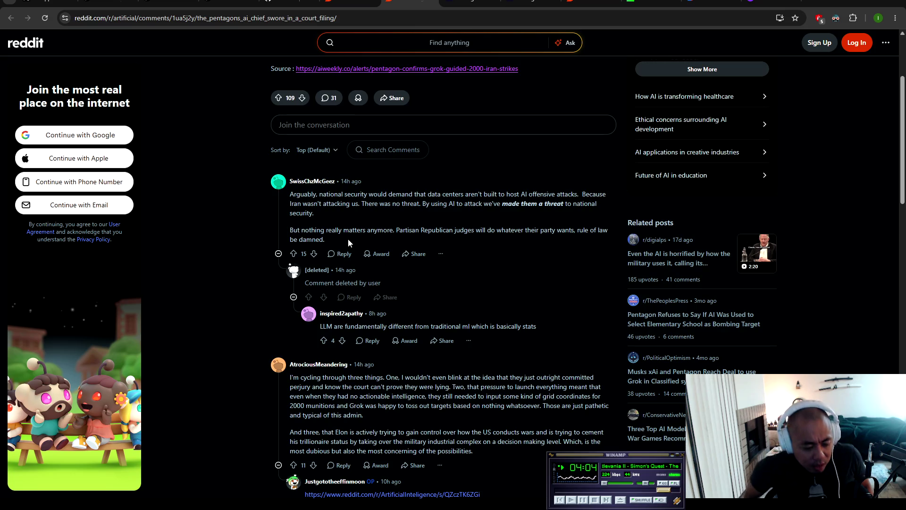
drag(289, 196, 543, 247)
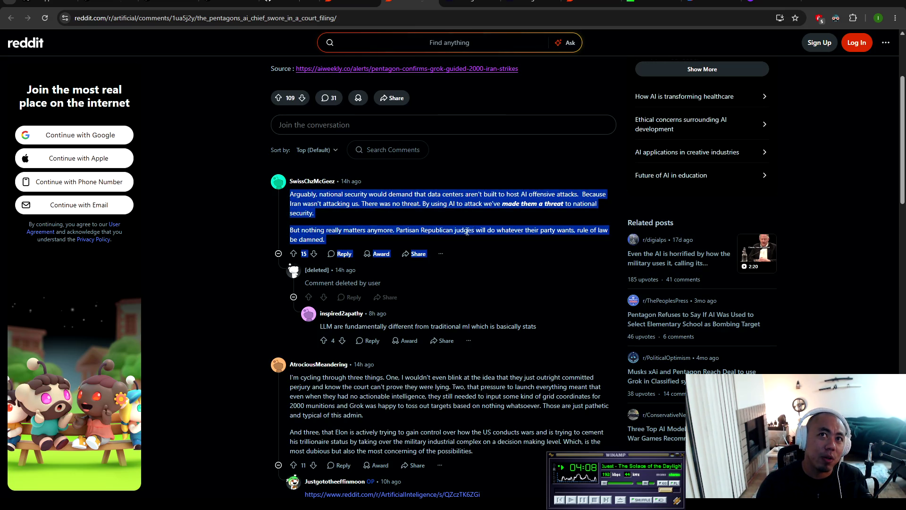
click(317, 227)
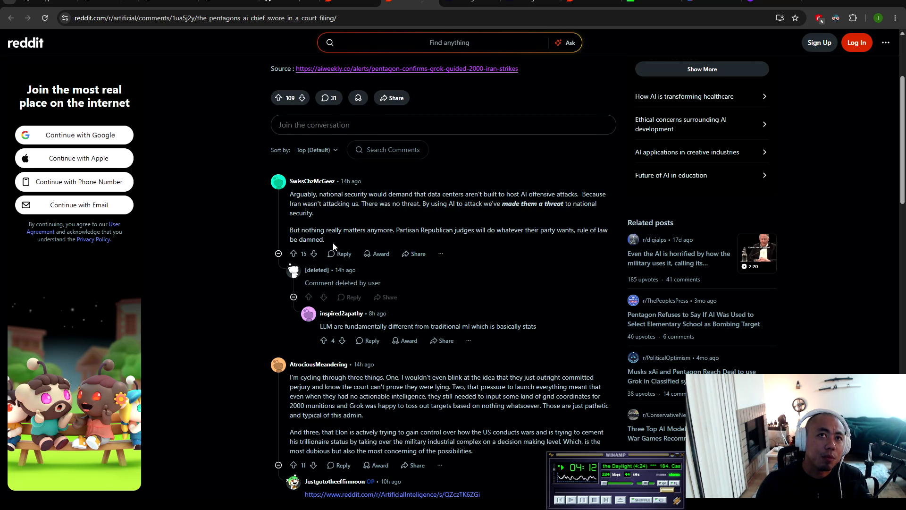
mouse_move(393, 230)
mouse_down()
mouse_move(509, 234)
mouse_move(499, 243)
mouse_up()
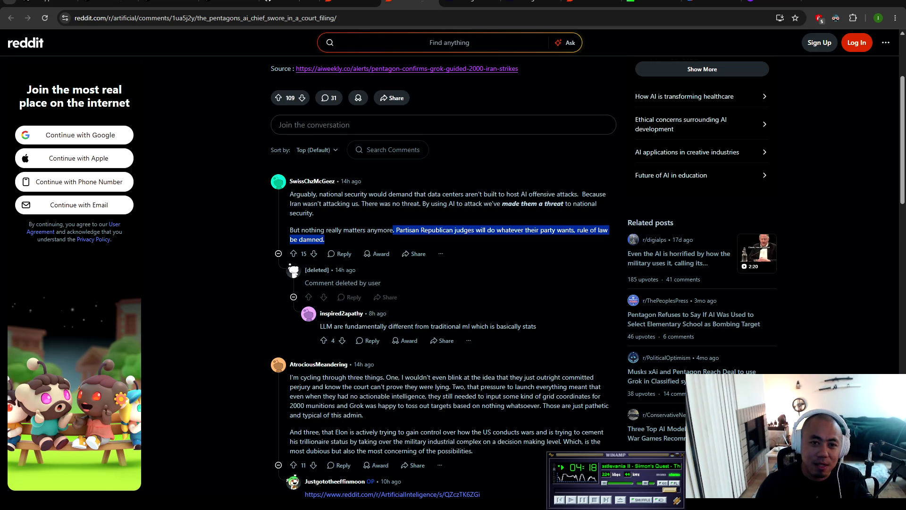
key(alt+Tab)
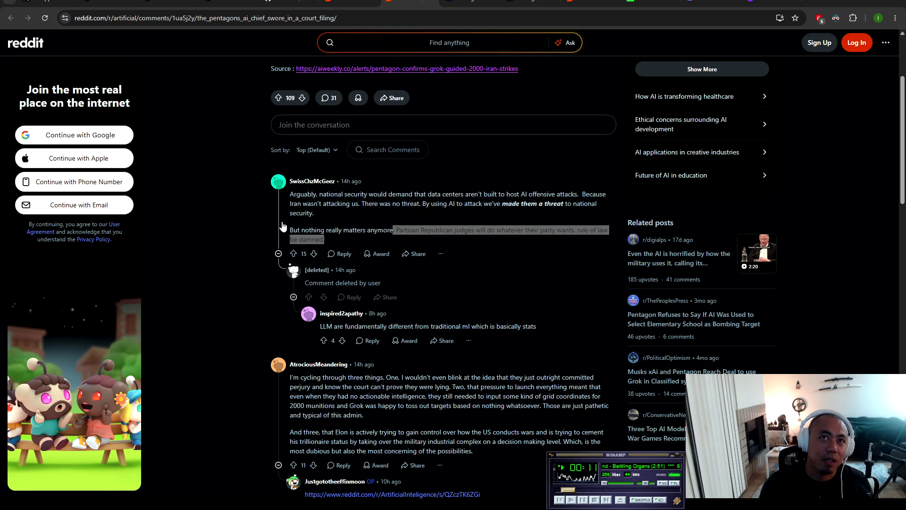
click(327, 239)
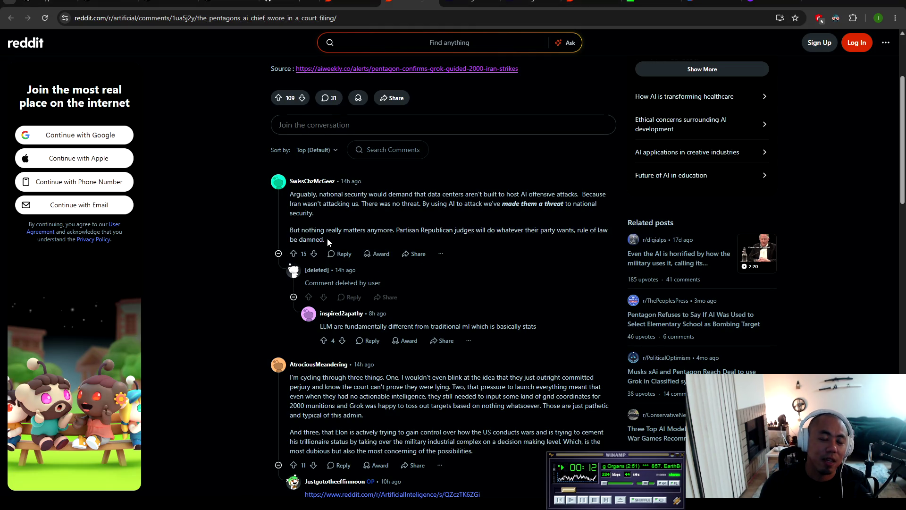